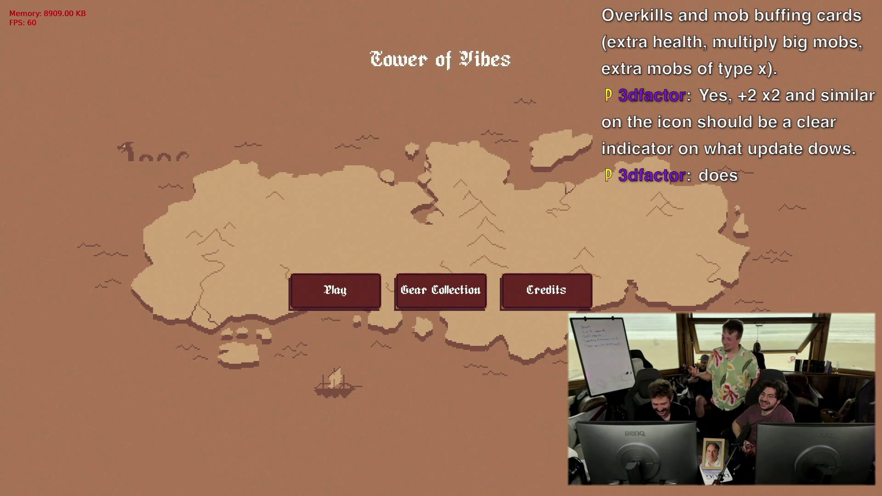
# Relaunch the game with --test-ui to check the Frost, Fire and Lightning Archer menu, then go to Cursor
pyautogui.hotkey('ctrl', 'c')
pyautogui.press('Return')
pyautogui.press('Return')
pyautogui.press('Up')
pyautogui.write('--test-ui')
pyautogui.press('Return')
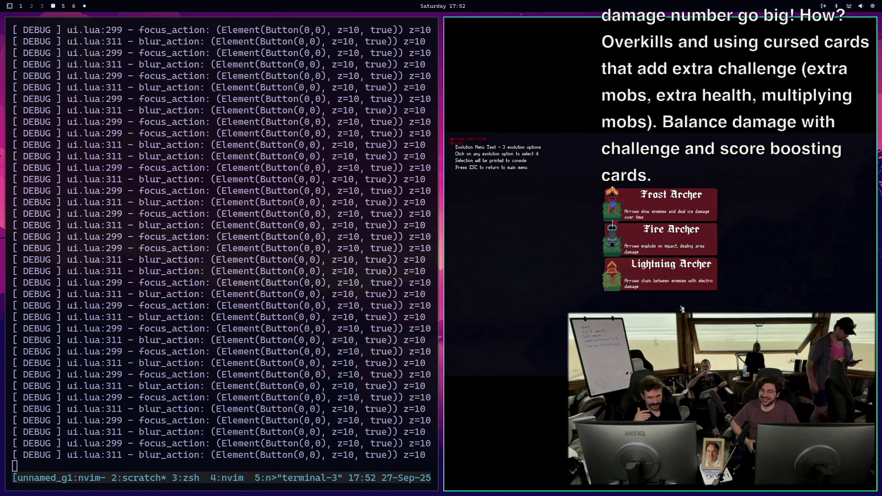
pyautogui.press('super+5')
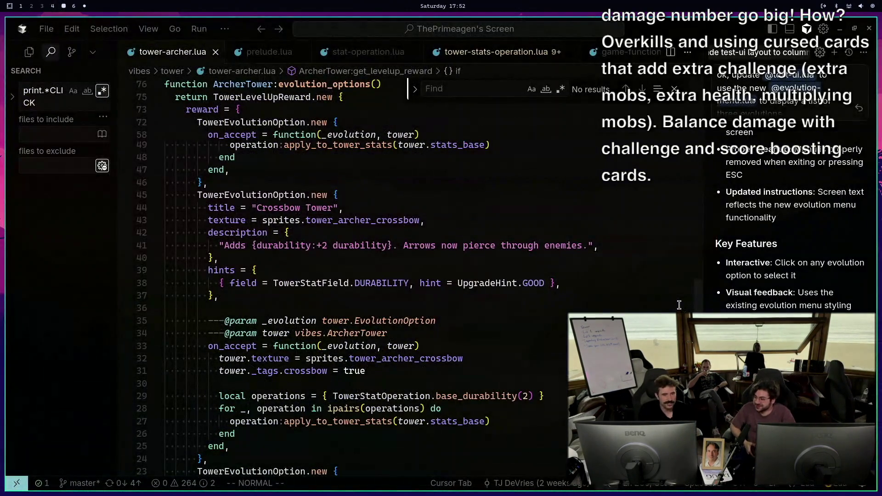
# Open z.lua from tower-archer.lua using the quick file finder
pyautogui.click(405, 293)
pyautogui.hotkey('ctrl', 'p')
pyautogui.write('z.lua')
pyautogui.press('Return')
# Review z.lua's layer values, from the EVOLUTION_MENU entries down to MAX = 9999999
pyautogui.press('g')
pyautogui.press('g')
pyautogui.hotkey('shift', 'g')
pyautogui.hotkey('ctrl', 'u')
pyautogui.hotkey('ctrl', 'u')
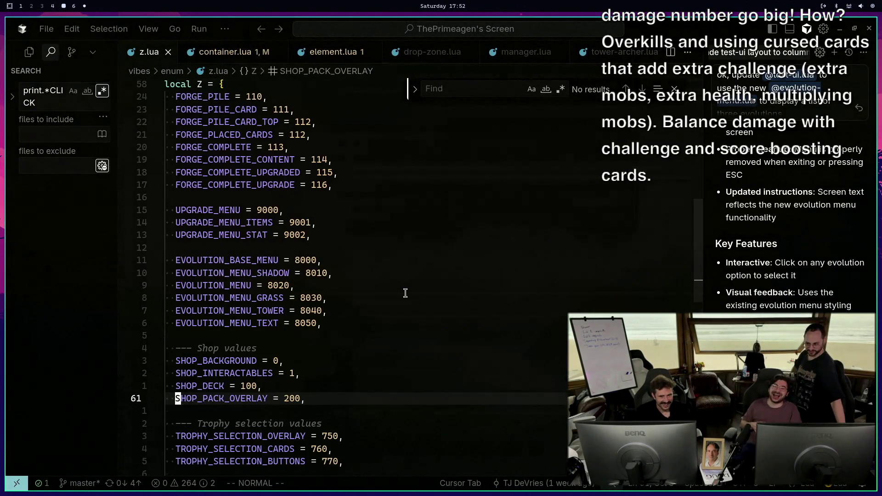
pyautogui.moveTo(242, 257); pyautogui.dragTo(355, 328)
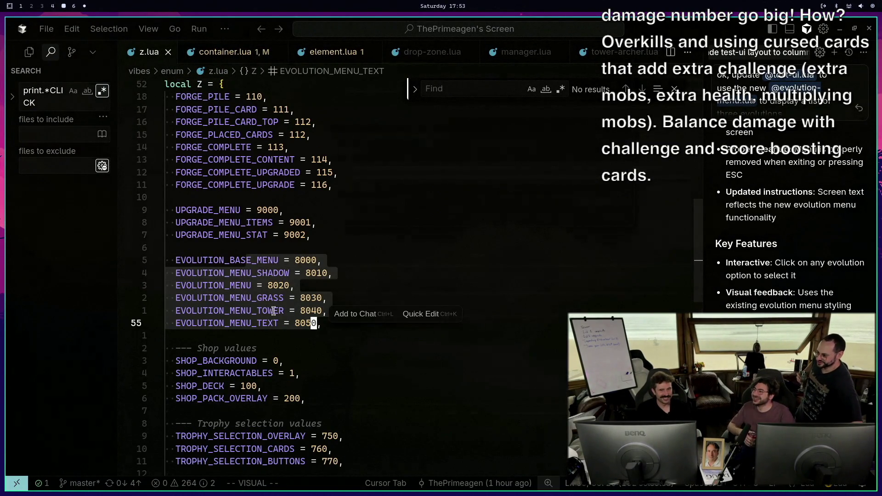
pyautogui.click(238, 311)
pyautogui.moveTo(211, 210); pyautogui.dragTo(317, 235)
pyautogui.click(340, 336)
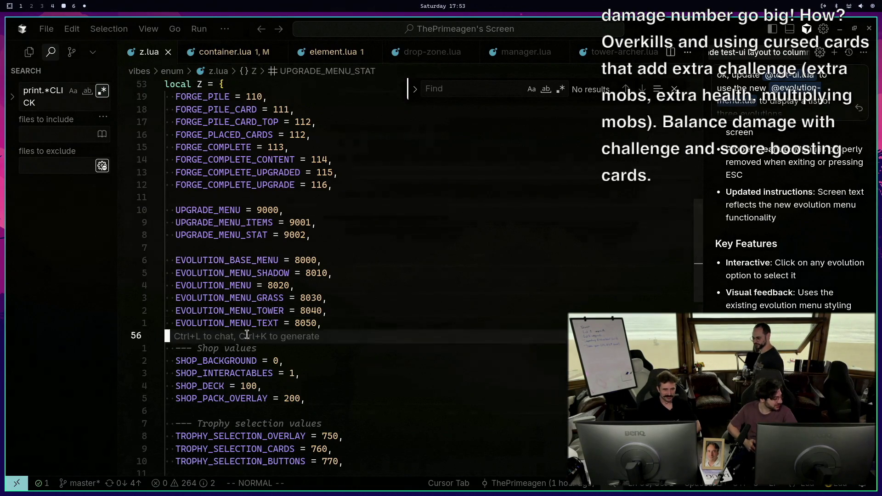
pyautogui.scroll(-8, 334, 371)
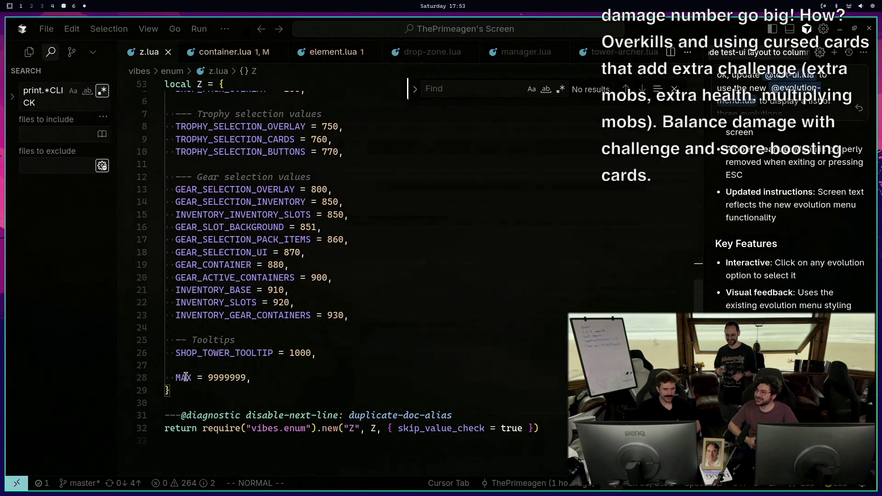
pyautogui.click(185, 368)
pyautogui.click(194, 377)
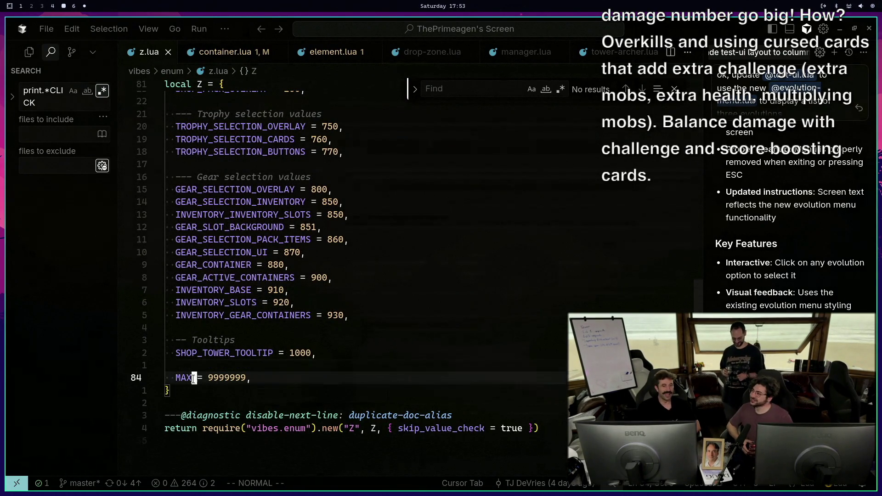
pyautogui.moveTo(193, 378)
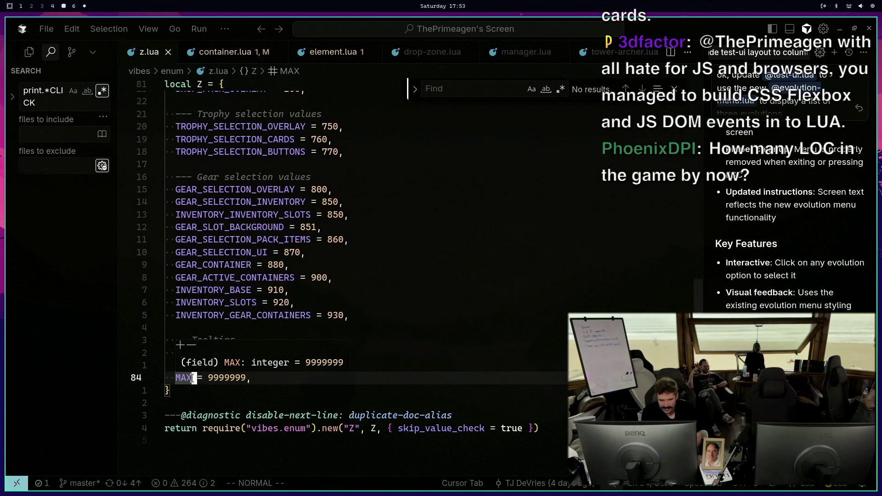
pyautogui.press('super+4')
# Stop the game and count Lua lines with find | xargs cat | wc -l (58922)
pyautogui.hotkey('ctrl', 'c')
pyautogui.write('love . --test-ui')
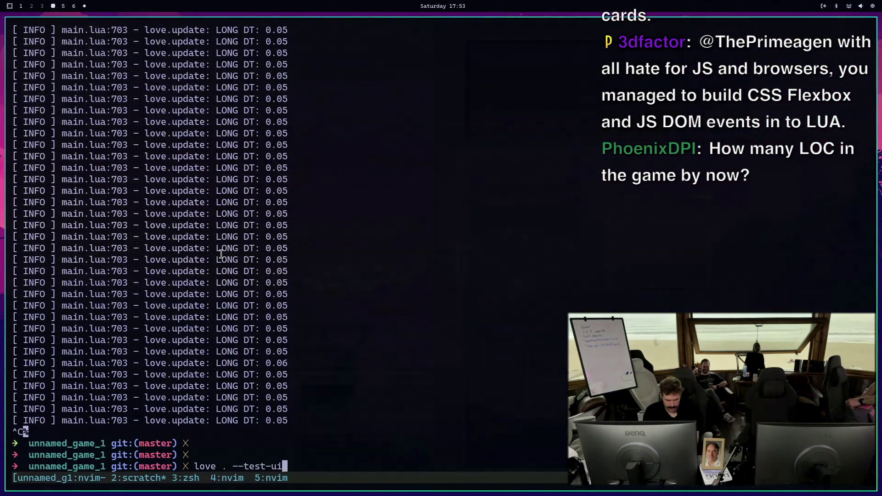
pyautogui.hotkey('ctrl', 'c')
pyautogui.hotkey('ctrl', 'c')
pyautogui.write('find . -name "*.lua" | xargs -I {} cat {} | wc -l')
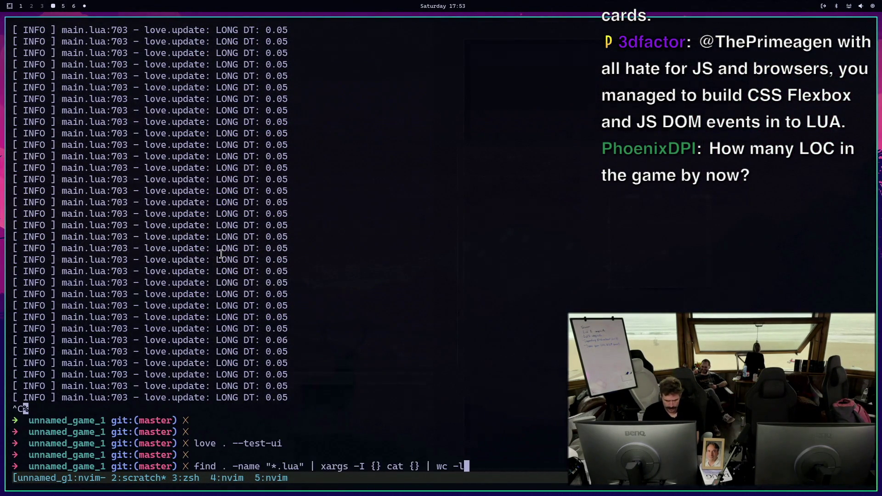
pyautogui.press('Return')
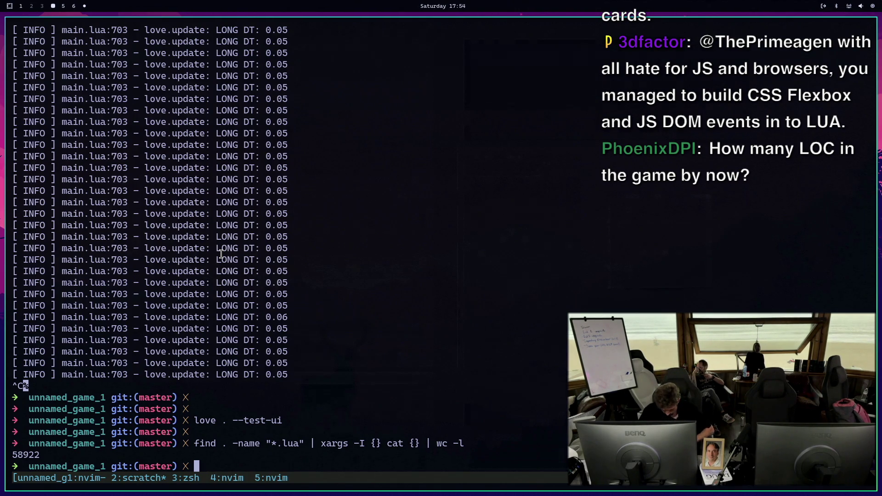
# Rerun the line count for *.ts files, giving 201045 TypeScript lines
pyautogui.press('Up')
pyautogui.hotkey('ctrl', 'Left')
pyautogui.hotkey('ctrl', 'Left')
pyautogui.hotkey('ctrl', 'Left')
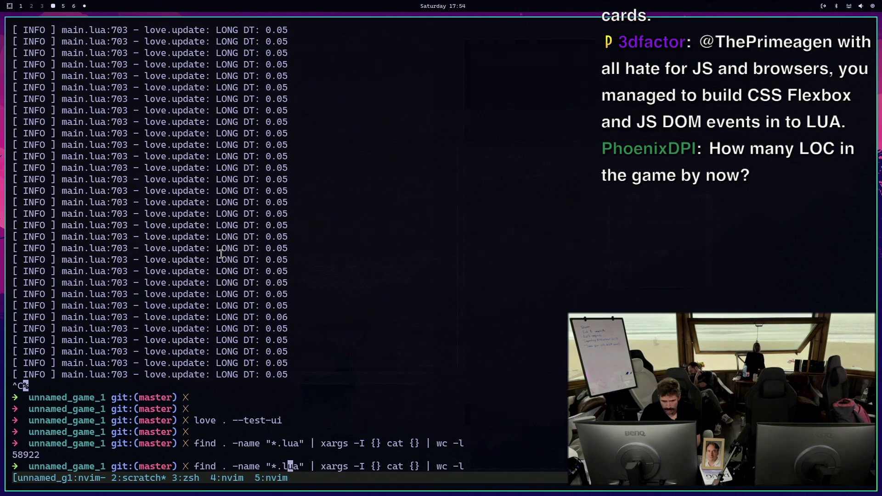
pyautogui.press('Delete')
pyautogui.press('Delete')
pyautogui.press('Delete')
pyautogui.write('ts')
pyautogui.press('Return')
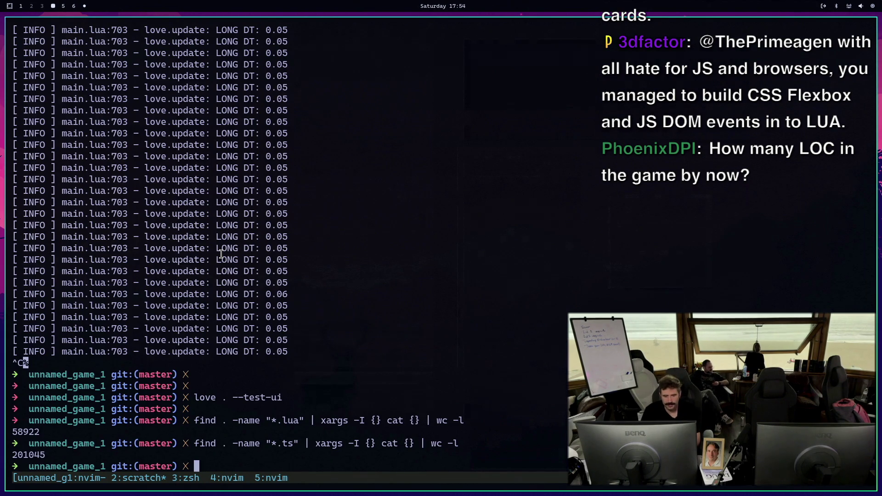
# Count TypeScript lines excluding node_modules with grep -v, fixing the flag typo (1099)
pyautogui.press('Up')
pyautogui.hotkey('ctrl', 'Left')
pyautogui.hotkey('ctrl', 'Left')
pyautogui.hotkey('ctrl', 'Left')
pyautogui.hotkey('ctrl', 'Left')
pyautogui.hotkey('ctrl', 'Left')
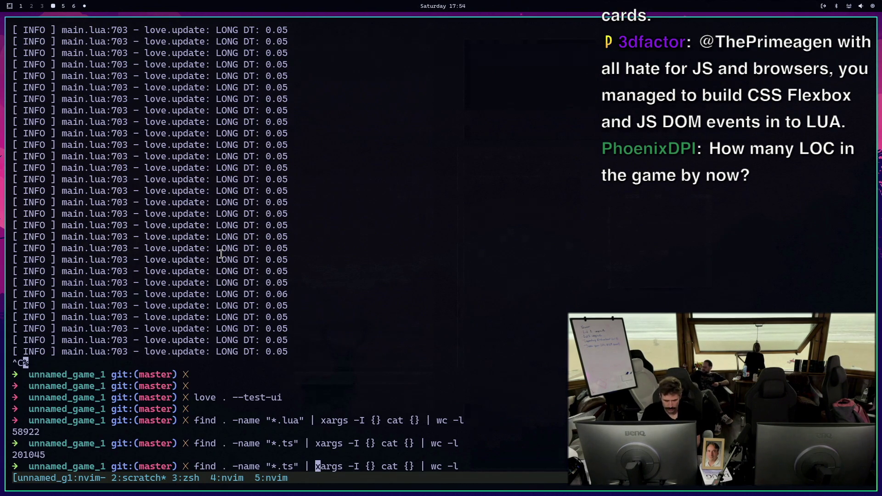
pyautogui.write('grep ')
pyautogui.write('- v node_modules ')
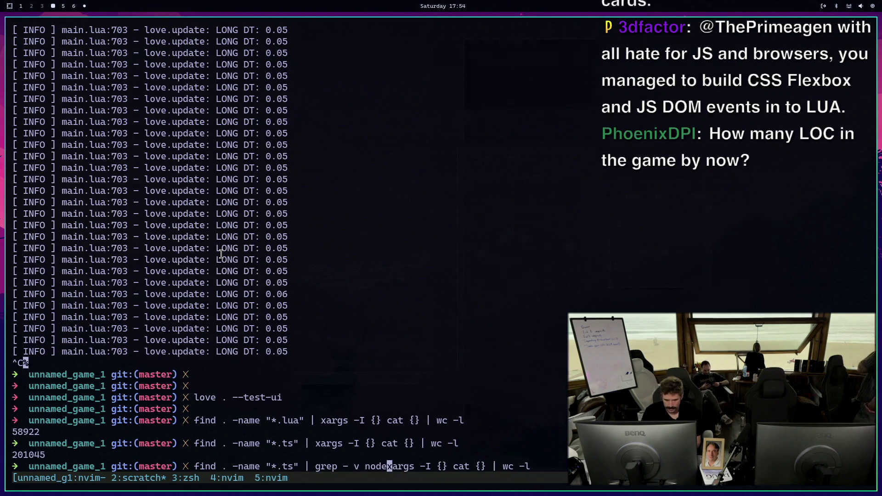
pyautogui.write('|')
pyautogui.press('Return')
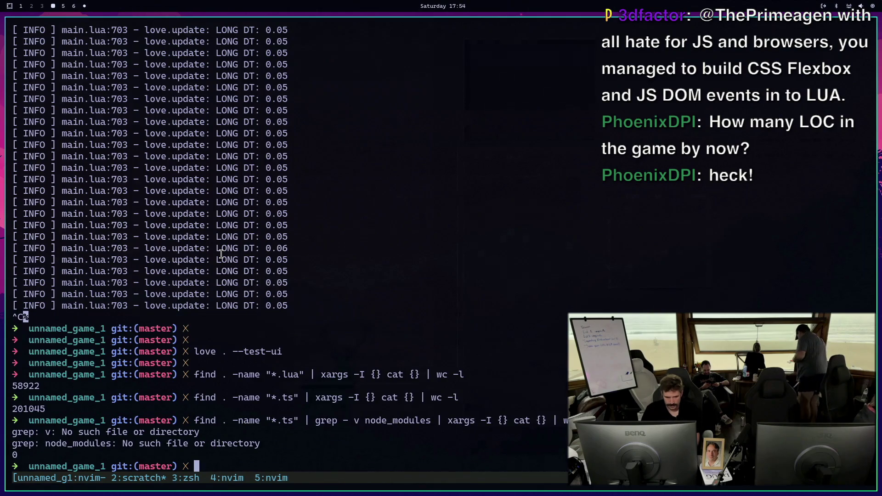
pyautogui.press('Up')
pyautogui.hotkey('ctrl', 'Left')
pyautogui.hotkey('ctrl', 'Left')
pyautogui.hotkey('ctrl', 'Left')
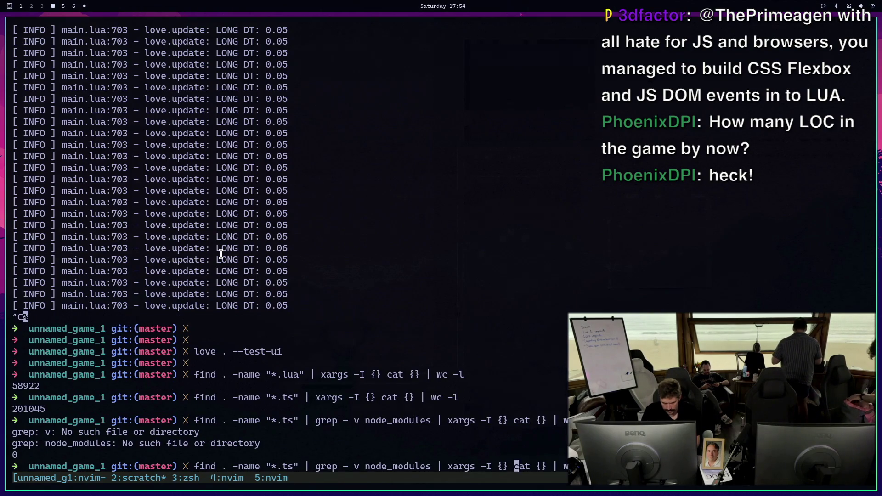
pyautogui.press('Left')
pyautogui.press('Left')
pyautogui.press('BackSpace')
pyautogui.press('Return')
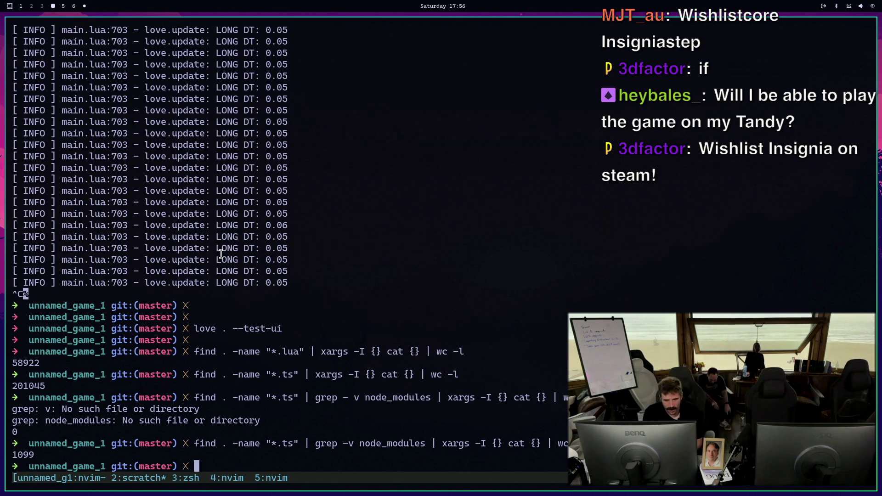
# In the zsh terminal, run git status to list the repo's five modified files
pyautogui.press('super+5')
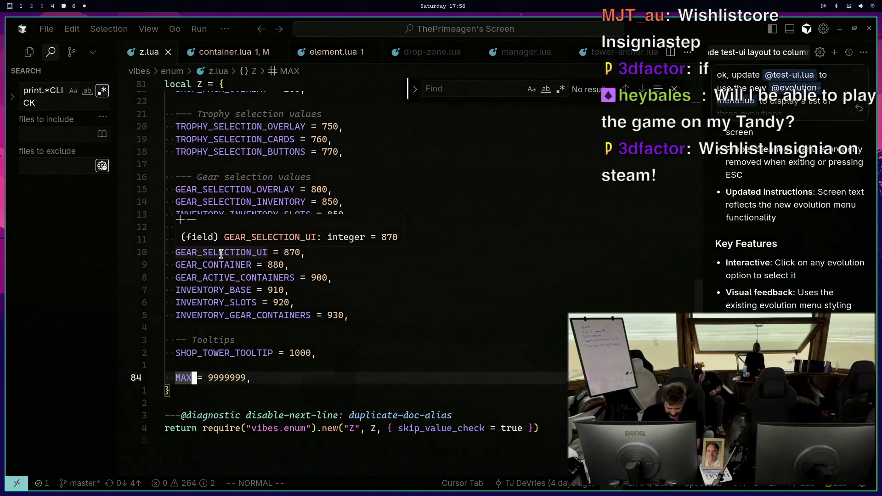
pyautogui.press('super+4')
pyautogui.press('Return')
pyautogui.press('Return')
pyautogui.write(':w')
pyautogui.press('Return')
pyautogui.press('Return')
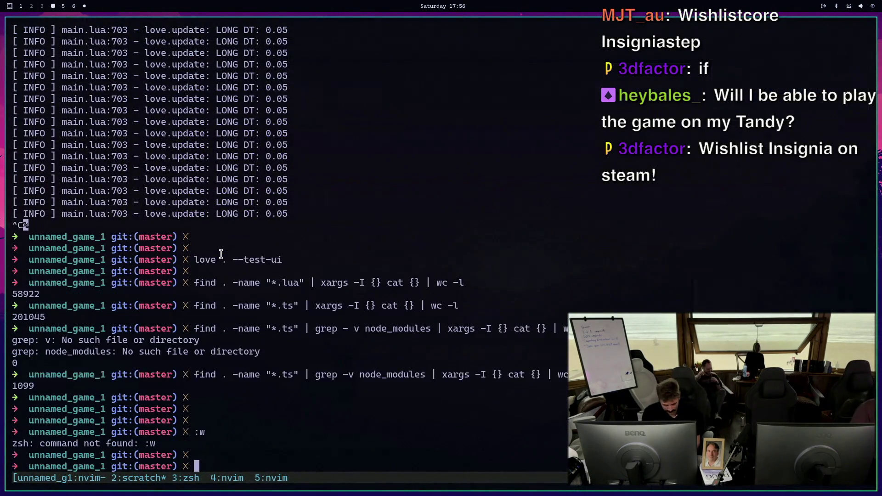
pyautogui.press('Return')
pyautogui.write('git status')
pyautogui.press('Return')
pyautogui.write('git')
pyautogui.hotkey('ctrl', 'c')
pyautogui.press('Return')
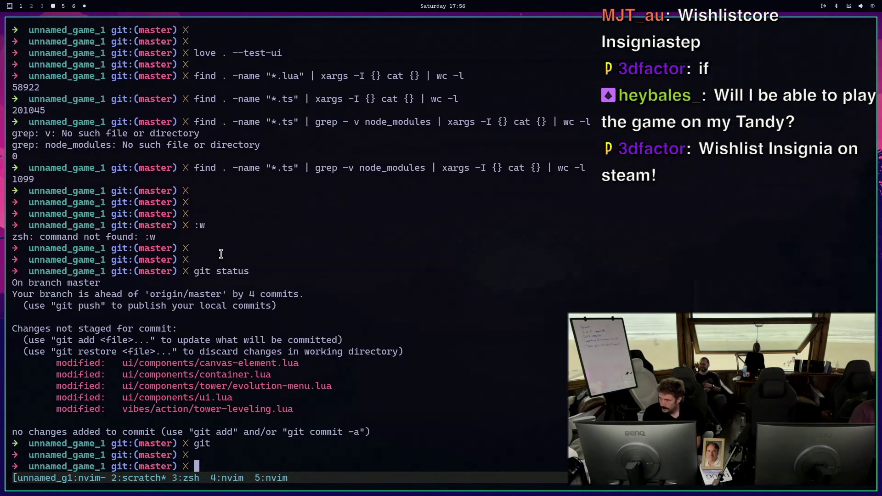
# Check the empty evolution-throbber.lua in tmux window 1's Neovim, then return to z.lua in Cursor
pyautogui.hotkey('ctrl', 'a')
pyautogui.press('1')
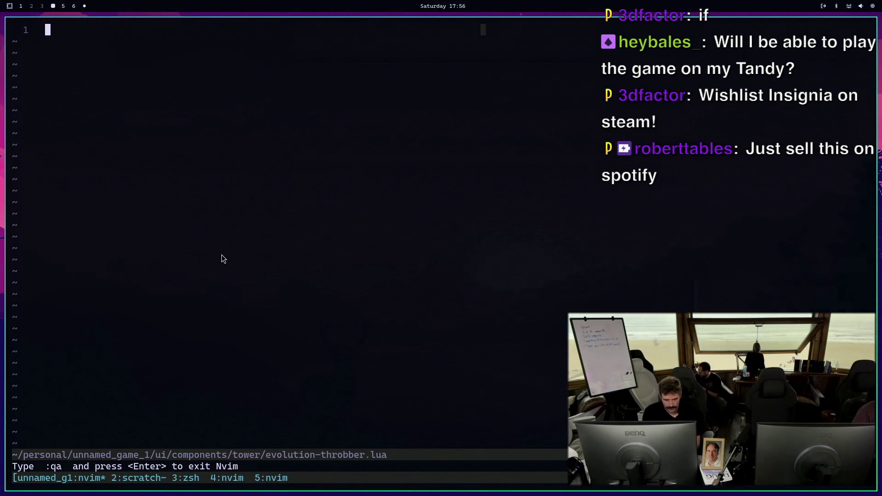
pyautogui.hotkey('ctrl', '=')
pyautogui.hotkey('ctrl', '=')
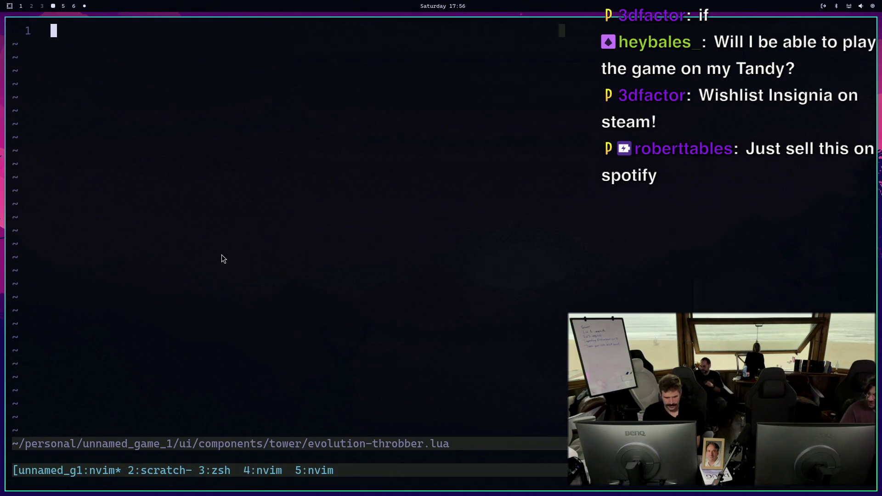
pyautogui.press('super+5')
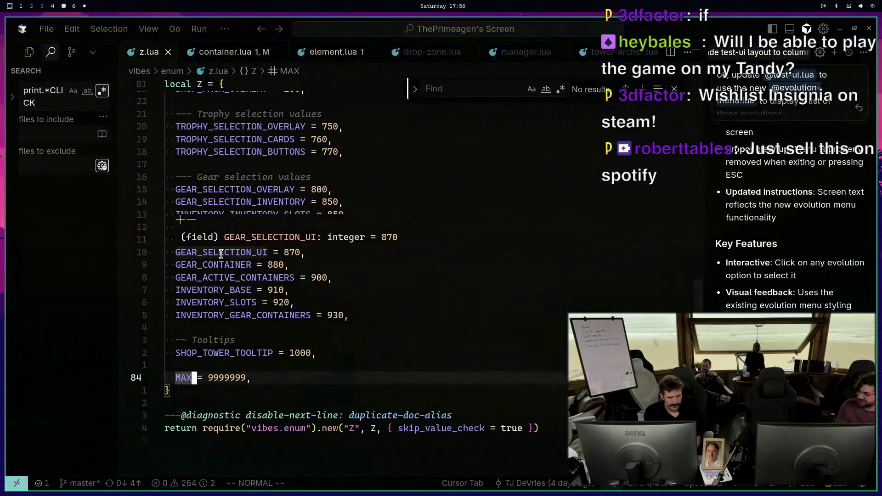
# Browse z.lua's end and the GEAR_SELECTION_PACK_ITEMS entry using find
pyautogui.click(335, 340)
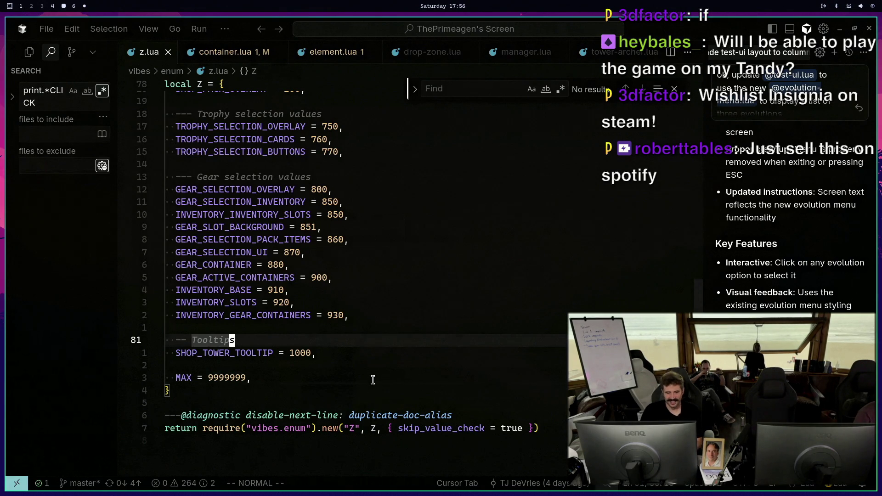
pyautogui.press('G')
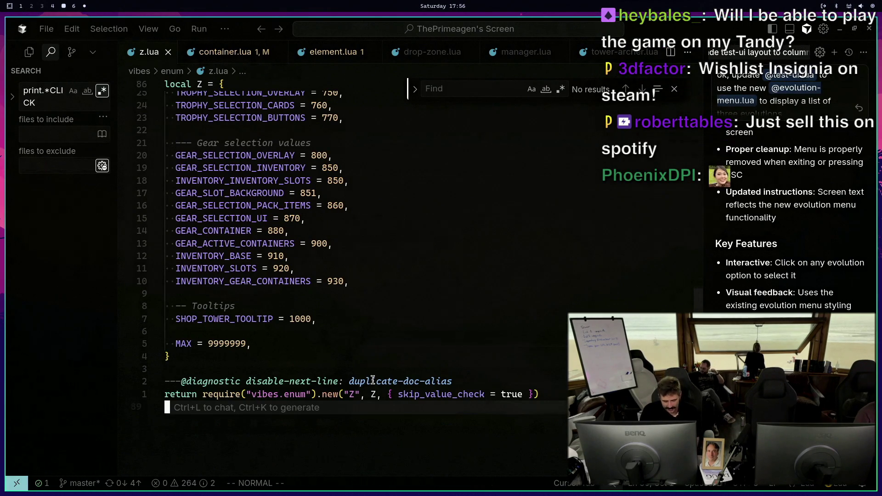
pyautogui.hotkey('ctrl', 'shift', 'f')
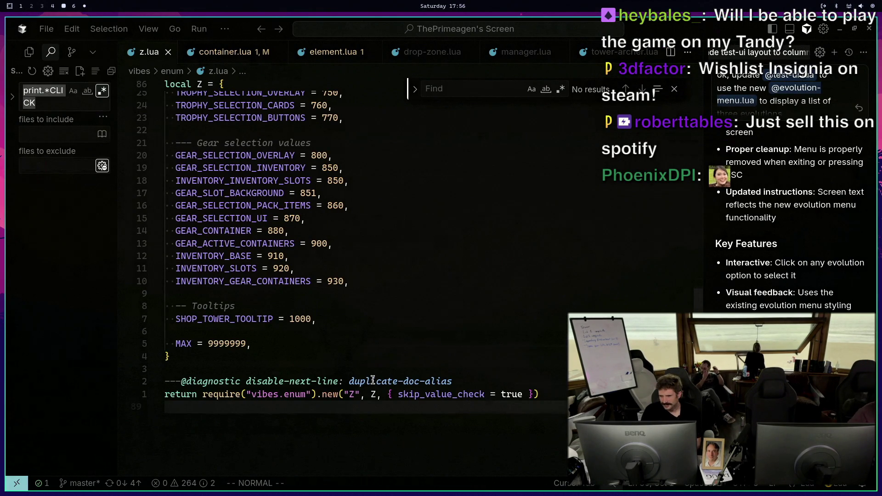
pyautogui.click(442, 83)
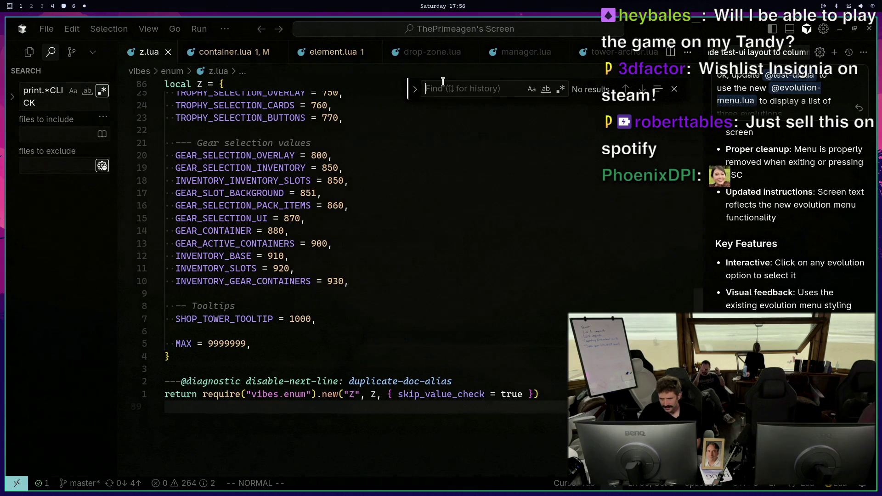
pyautogui.click(306, 233)
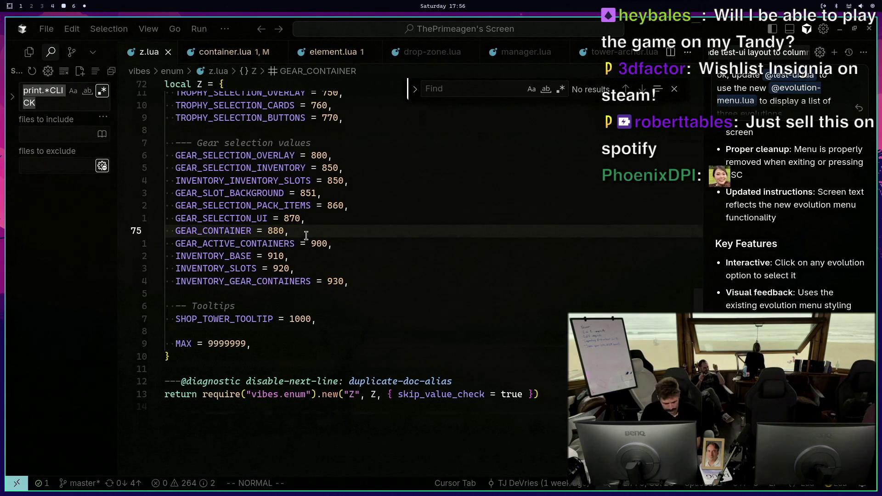
pyautogui.moveTo(324, 193); pyautogui.dragTo(346, 205)
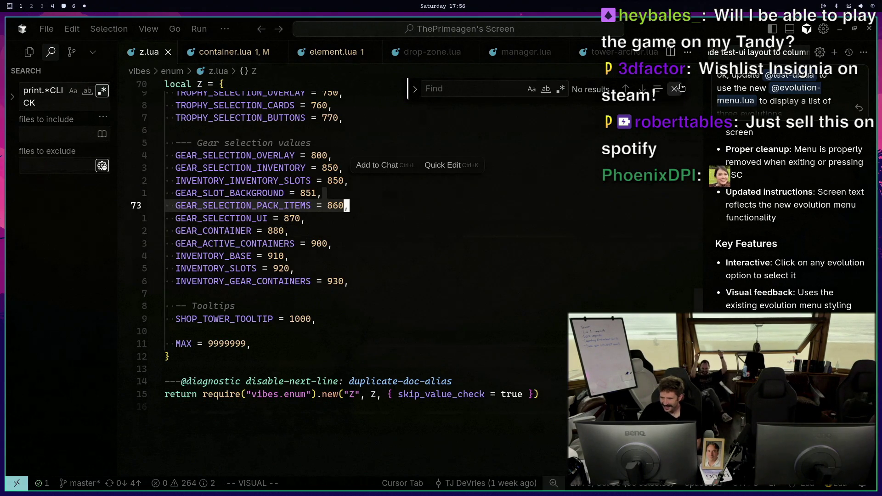
pyautogui.click(533, 256)
# Open tower-leveling.lua and add assert(false, "Not implemented" under the EVOLVE_TOWER elseif line
pyautogui.hotkey('ctrl', 'p')
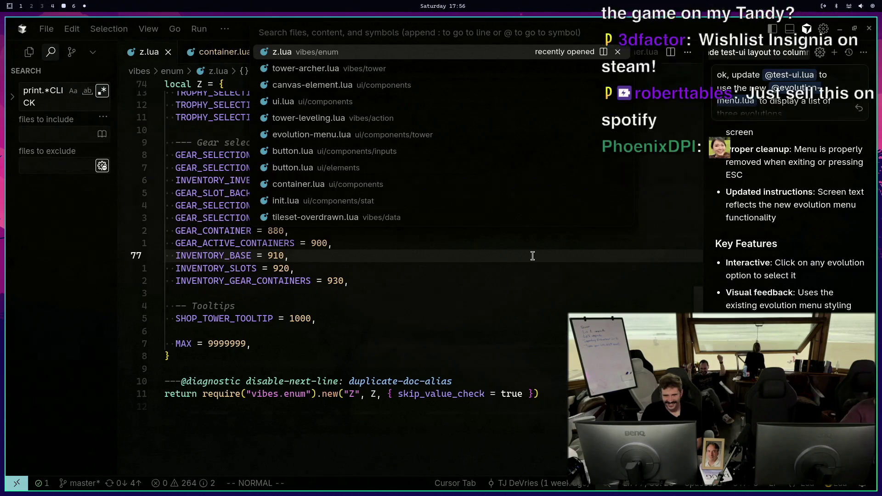
pyautogui.press('Down')
pyautogui.press('Down')
pyautogui.press('Down')
pyautogui.press('Return')
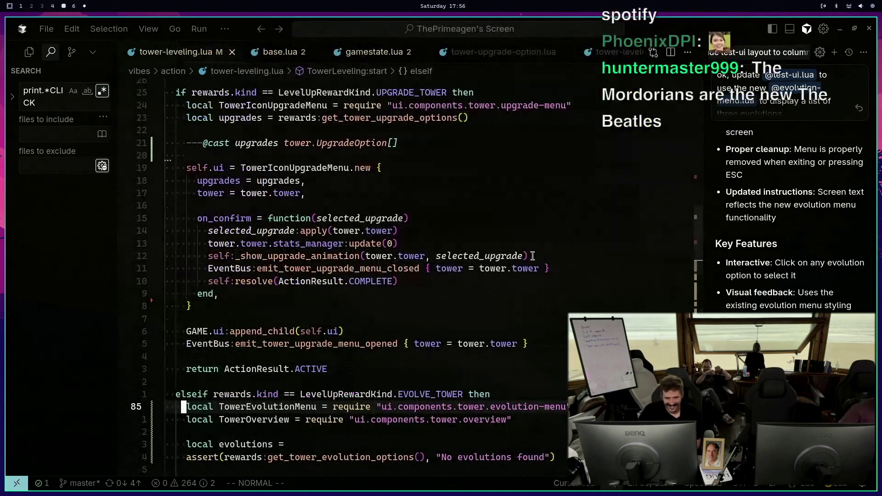
pyautogui.scroll(2, 359, 272)
pyautogui.click(289, 263)
pyautogui.scroll(-4, 291, 270)
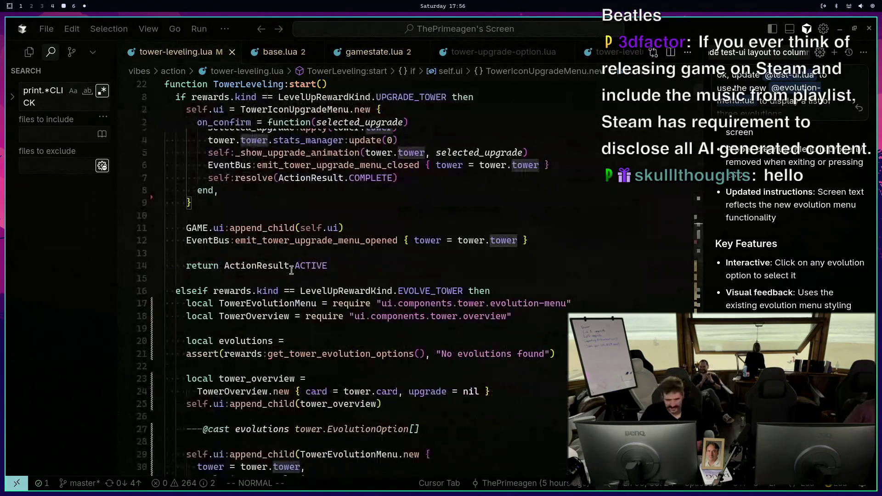
pyautogui.click(242, 290)
pyautogui.write('oassert(')
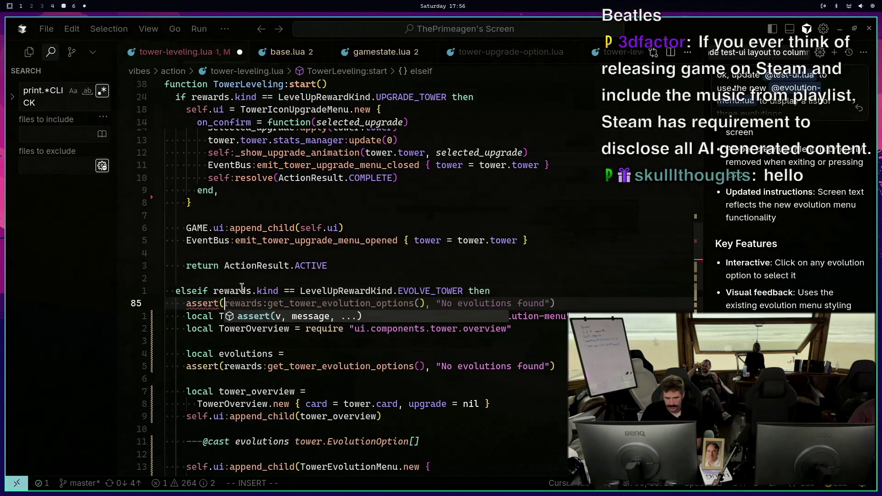
pyautogui.write('false, "Not implemented')
pyautogui.press('super+5')
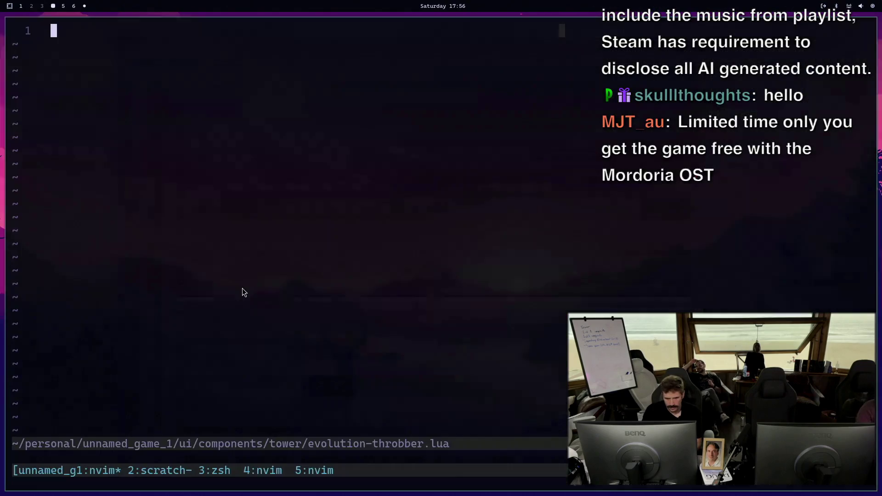
# Back out of the stray edit, switch to tmux window 2, and rerun 'love . --test-ui' from history
pyautogui.write('i2')
pyautogui.hotkey('ctrl', 'c')
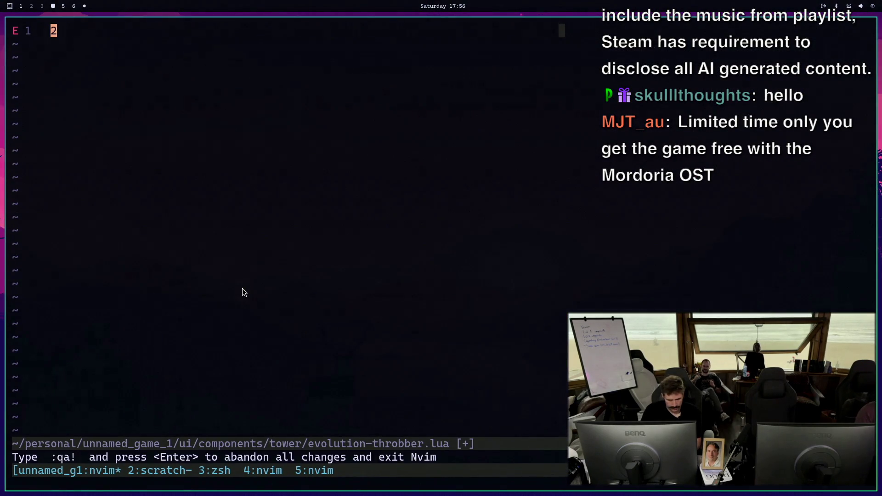
pyautogui.hotkey('ctrl', 'b')
pyautogui.press('2')
pyautogui.press('Up')
pyautogui.press('Up')
pyautogui.press('Return')
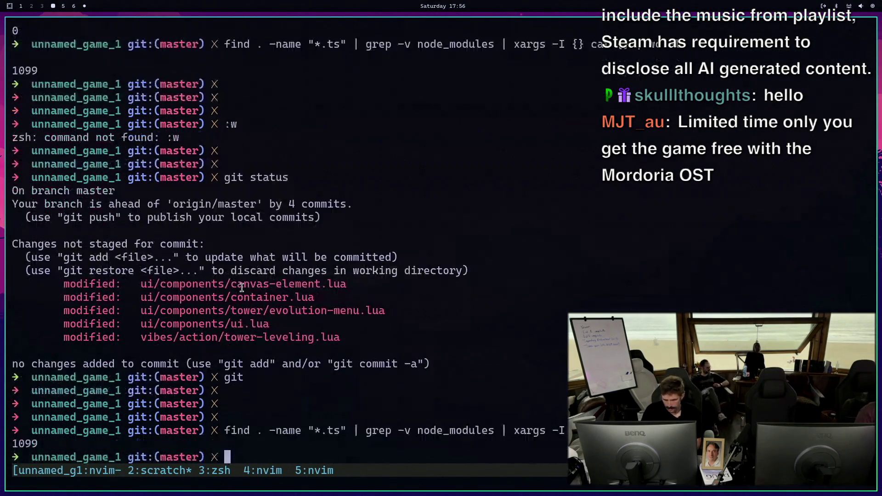
pyautogui.press('Return')
pyautogui.press('Up')
pyautogui.press('Up')
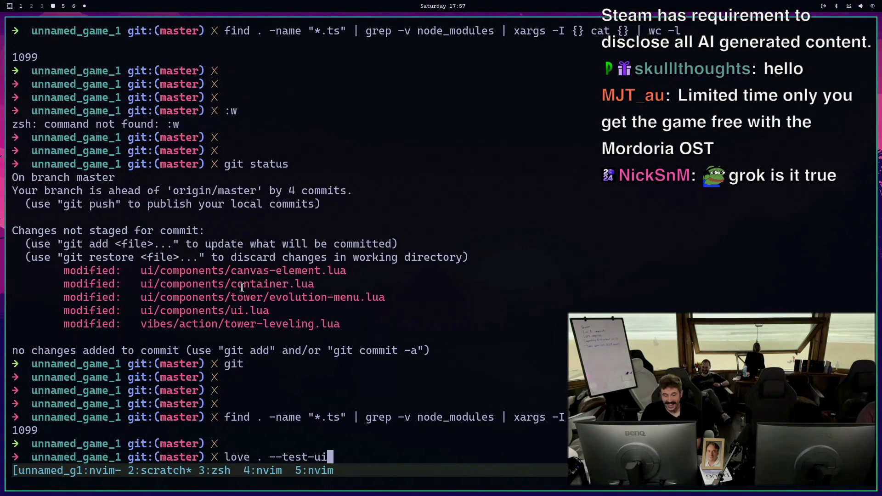
pyautogui.press('Return')
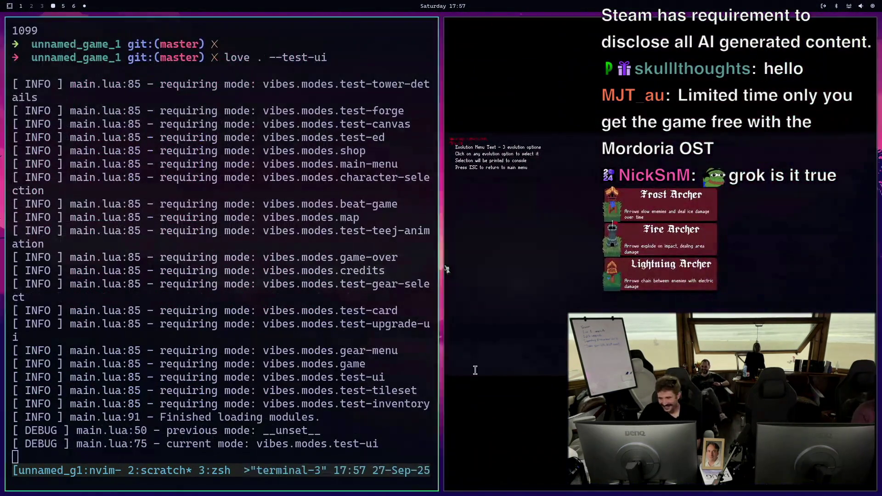
# Stop the test game and relaunch it with 'love . --test-level-up'
pyautogui.click(475, 370)
pyautogui.hotkey('ctrl', 'c')
pyautogui.press('Return')
pyautogui.press('Return')
pyautogui.press('Up')
pyautogui.press('BackSpace')
pyautogui.press('BackSpace')
pyautogui.write('level-up')
pyautogui.press('Return')
# Place an Archer Tower, start the round, pick upgrades on each level-up, then quit
pyautogui.moveTo(597, 307); pyautogui.dragTo(551, 207)
pyautogui.click(534, 195)
pyautogui.click(849, 163)
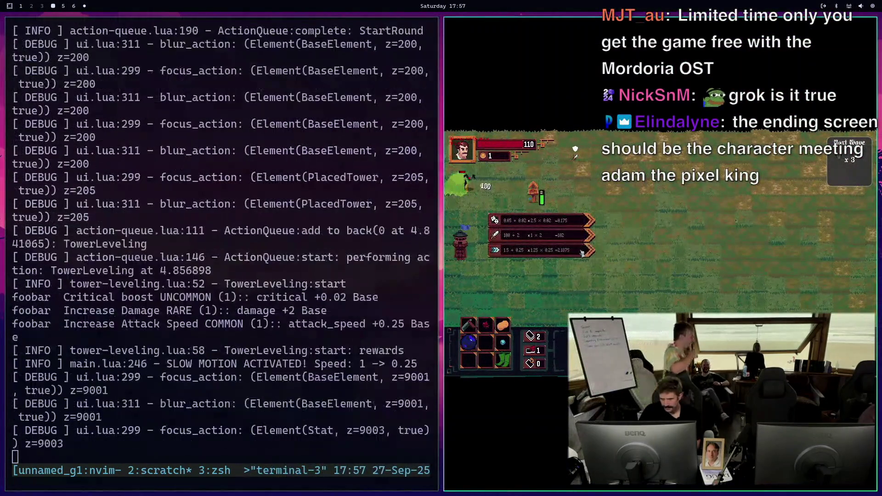
pyautogui.click(582, 253)
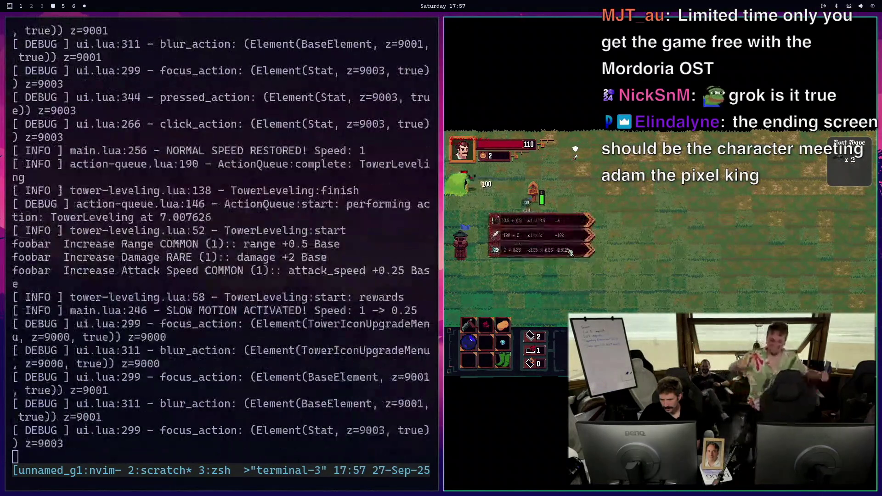
pyautogui.click(570, 252)
pyautogui.click(570, 253)
pyautogui.click(571, 254)
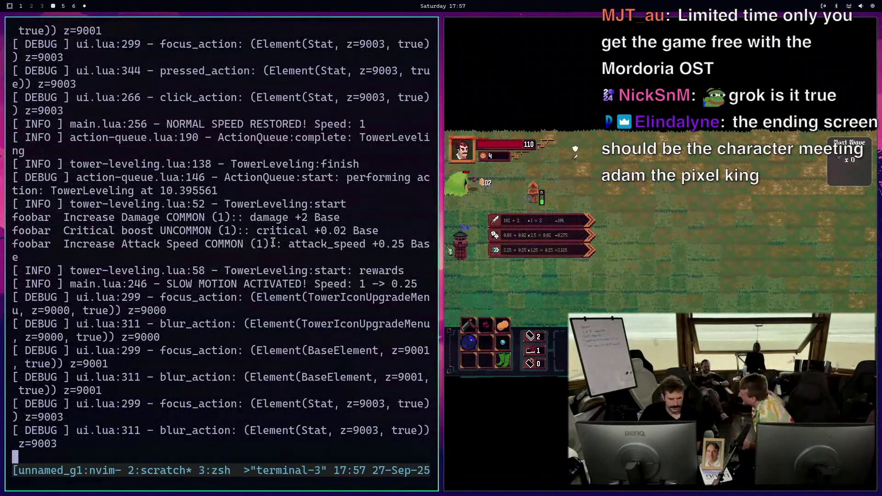
pyautogui.hotkey('ctrl', 'c')
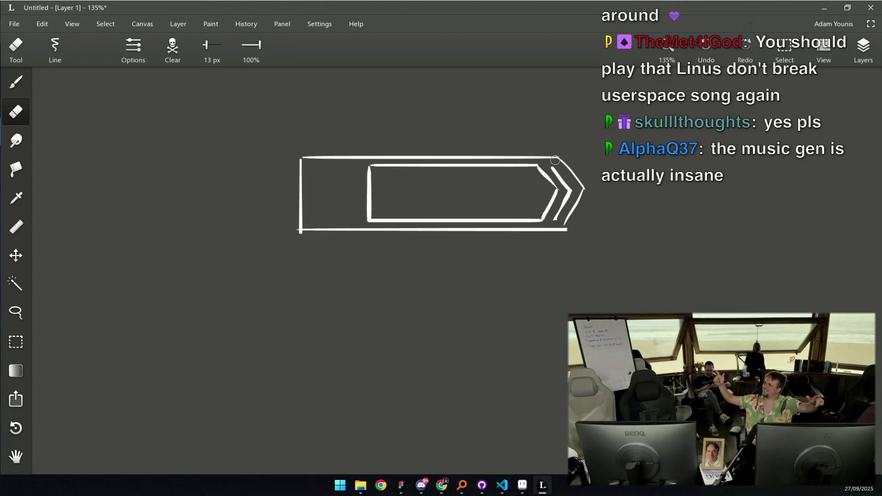
# Zoom in and brush a diagonal sword blade with a crossguard in the card's left section
pyautogui.scroll(3, 403, 199)
pyautogui.press('b')
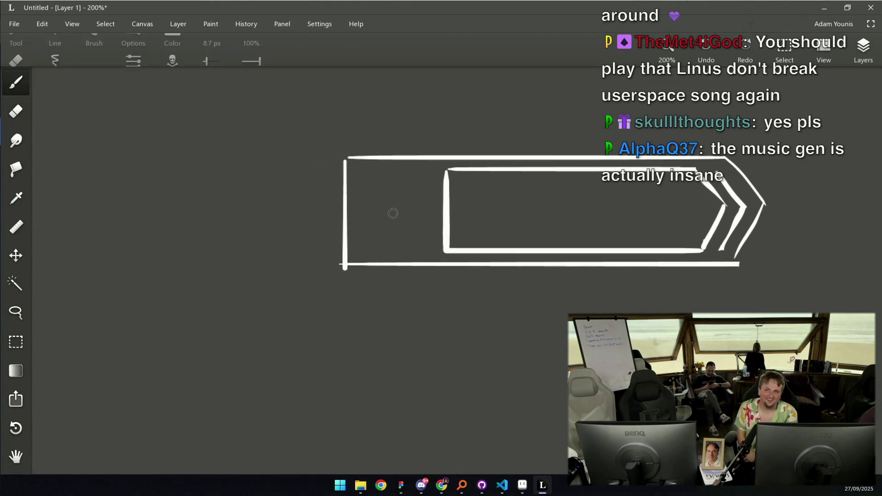
pyautogui.moveTo(369, 234); pyautogui.dragTo(422, 182)
pyautogui.hotkey('ctrl', 'z')
pyautogui.moveTo(366, 241); pyautogui.dragTo(424, 180)
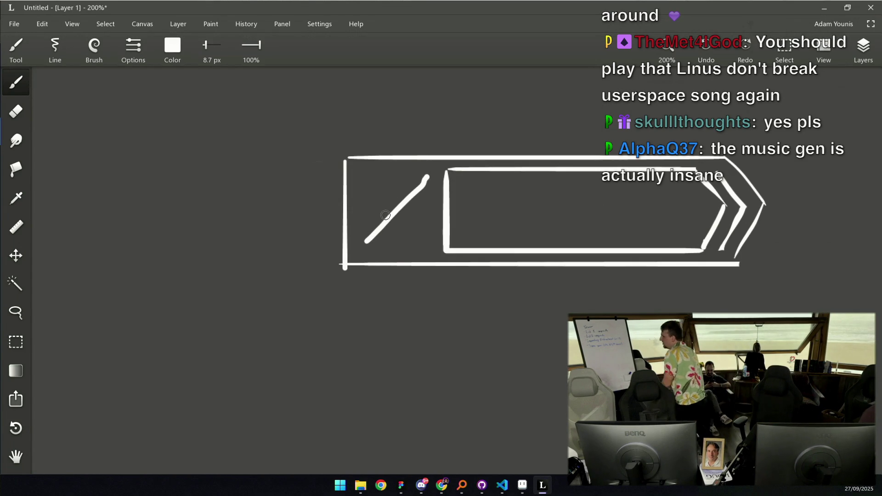
pyautogui.moveTo(382, 215); pyautogui.dragTo(388, 224)
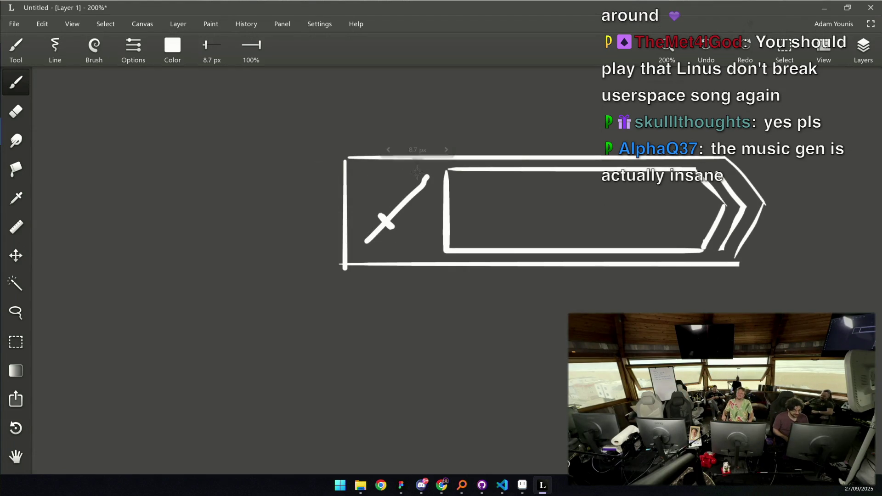
# Thicken the blade, redraw the crossguard, and erase the blade tip into a point
pyautogui.moveTo(422, 179)
pyautogui.mouseDown()
pyautogui.moveTo(430, 170)
pyautogui.moveTo(419, 187)
pyautogui.mouseUp()
pyautogui.press('e')
pyautogui.press('b')
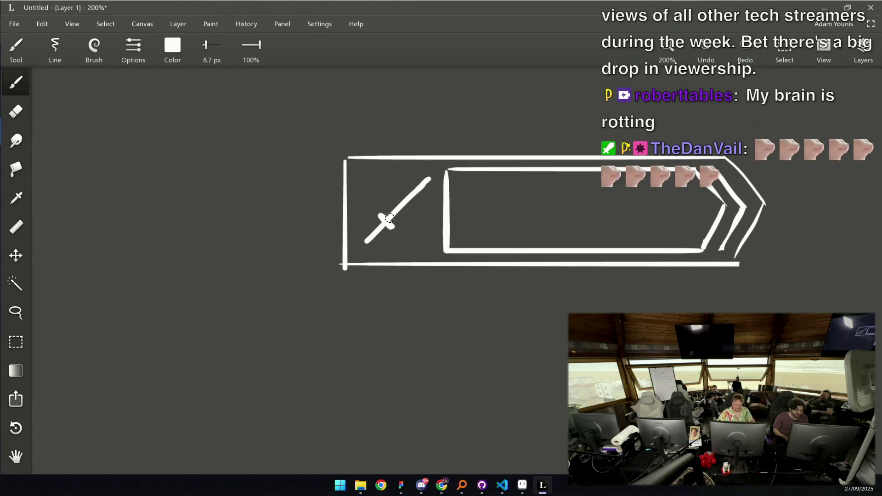
pyautogui.moveTo(380, 215)
pyautogui.mouseDown()
pyautogui.moveTo(390, 229)
pyautogui.moveTo(402, 201)
pyautogui.moveTo(429, 180)
pyautogui.mouseUp()
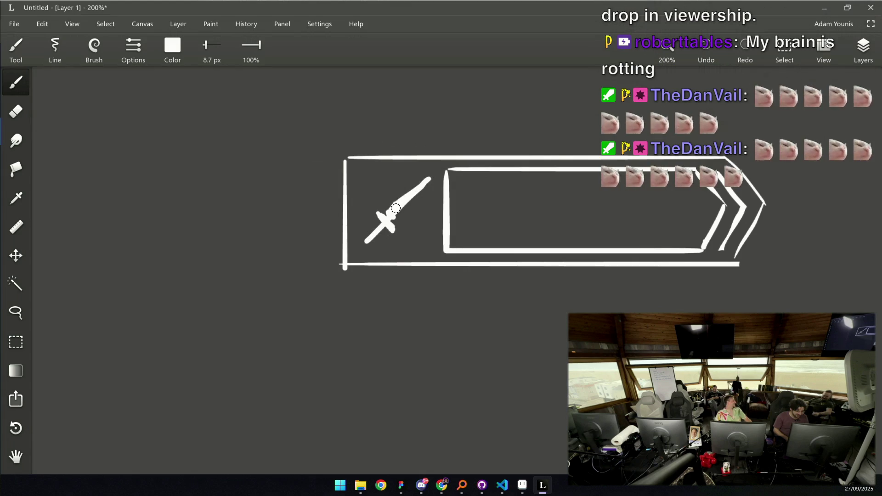
pyautogui.moveTo(406, 207); pyautogui.dragTo(426, 181)
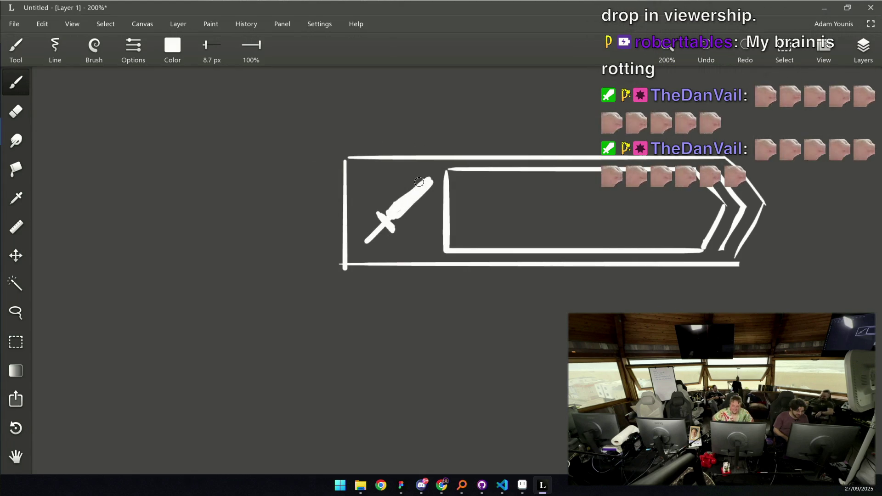
pyautogui.moveTo(392, 206); pyautogui.dragTo(424, 175)
pyautogui.press('e')
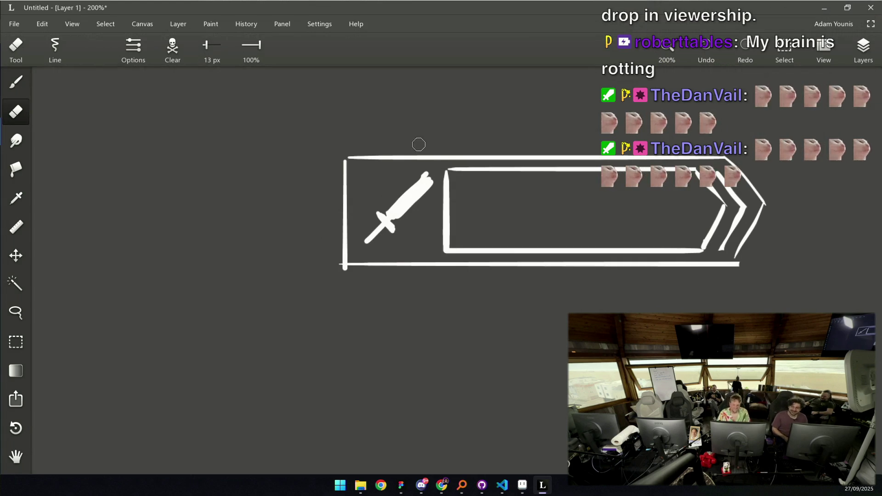
pyautogui.moveTo(417, 171)
pyautogui.mouseDown()
pyautogui.moveTo(434, 170)
pyautogui.moveTo(417, 177)
pyautogui.mouseUp()
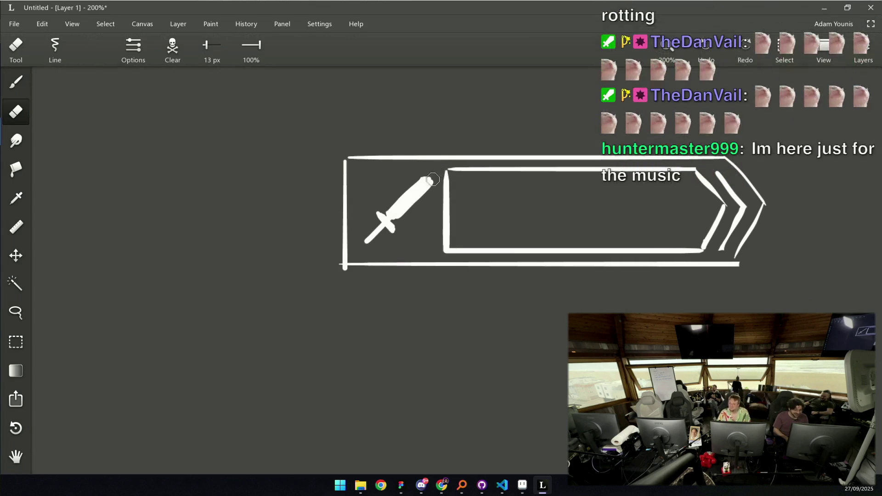
# Pan beside the card and brush-write 'base + upgrade', undoing a stray squiggle
pyautogui.scroll(-3, 417, 291)
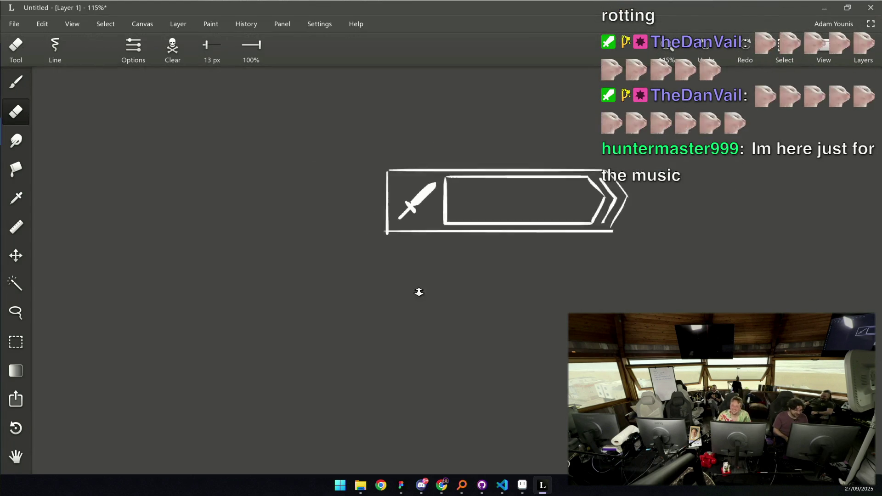
pyautogui.scroll(1, 408, 199)
pyautogui.moveTo(391, 245); pyautogui.dragTo(410, 178)
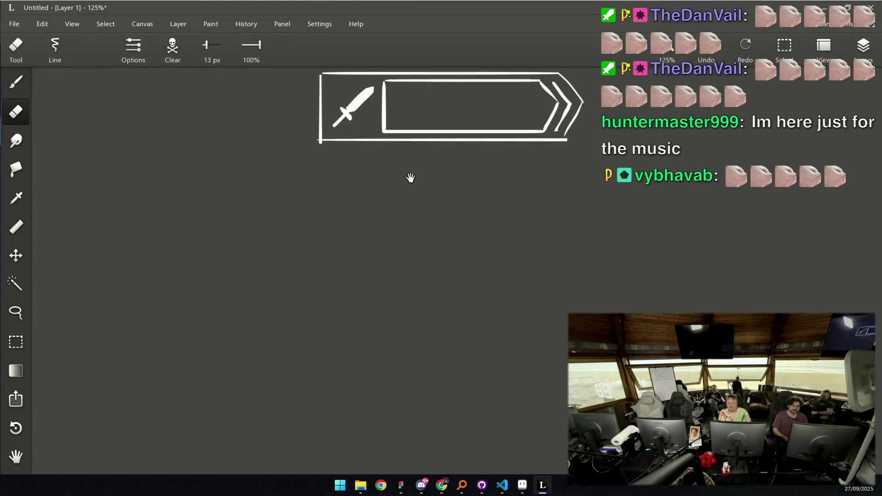
pyautogui.press('b')
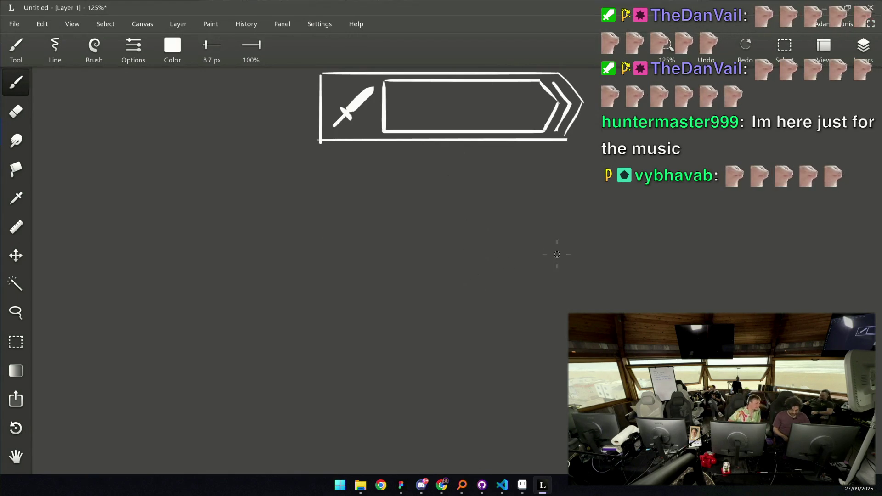
pyautogui.moveTo(502, 224)
pyautogui.mouseDown()
pyautogui.moveTo(504, 249)
pyautogui.moveTo(508, 238)
pyautogui.moveTo(563, 245)
pyautogui.mouseUp()
pyautogui.hscroll(3, 570, 241)
pyautogui.hotkey('ctrl', 'z')
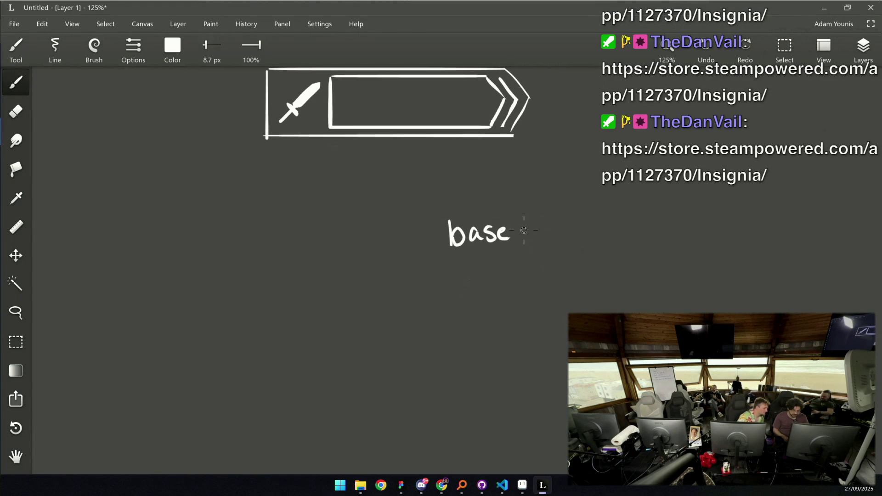
pyautogui.moveTo(520, 233)
pyautogui.mouseDown()
pyautogui.moveTo(538, 232)
pyautogui.moveTo(529, 241)
pyautogui.moveTo(564, 226)
pyautogui.moveTo(581, 248)
pyautogui.mouseUp()
pyautogui.moveTo(618, 225); pyautogui.dragTo(648, 232)
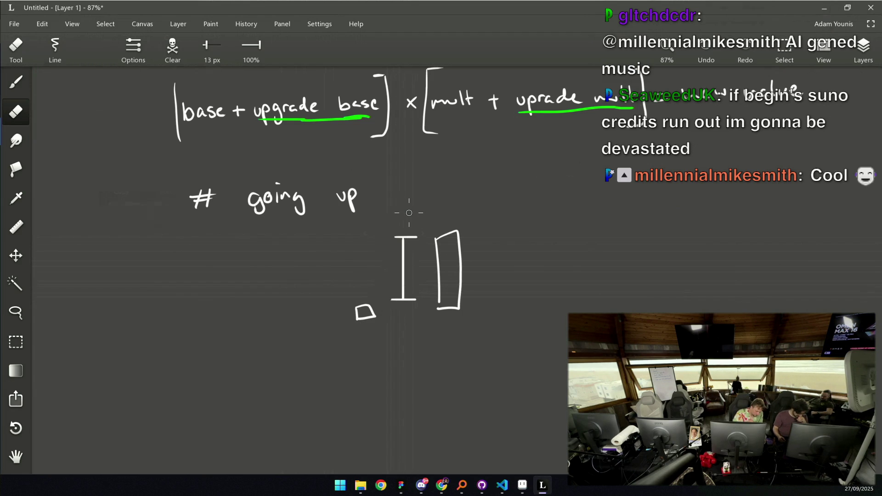
pyautogui.moveTo(504, 242)
pyautogui.mouseDown()
pyautogui.moveTo(408, 221)
pyautogui.moveTo(396, 205)
pyautogui.mouseUp()
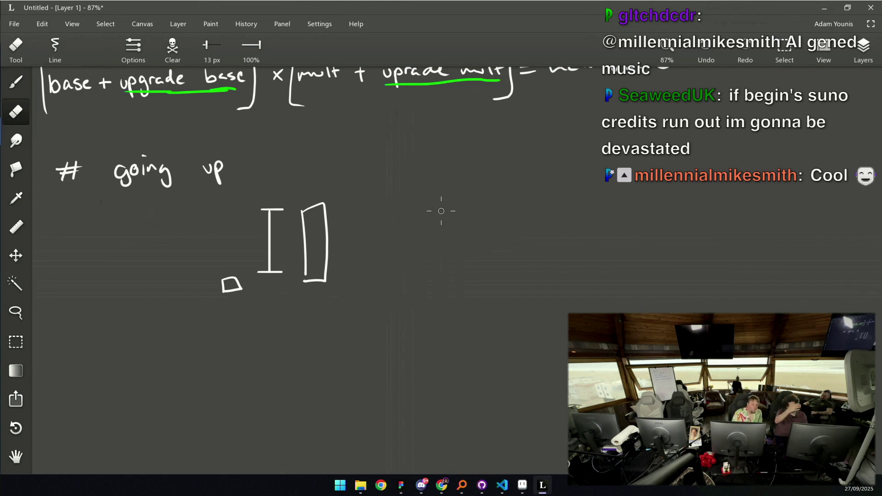
# Place a dot and draw a horizontal arrow with an arrowhead extending right from it
pyautogui.press('b')
pyautogui.click(471, 239)
pyautogui.hscroll(5, 471, 239)
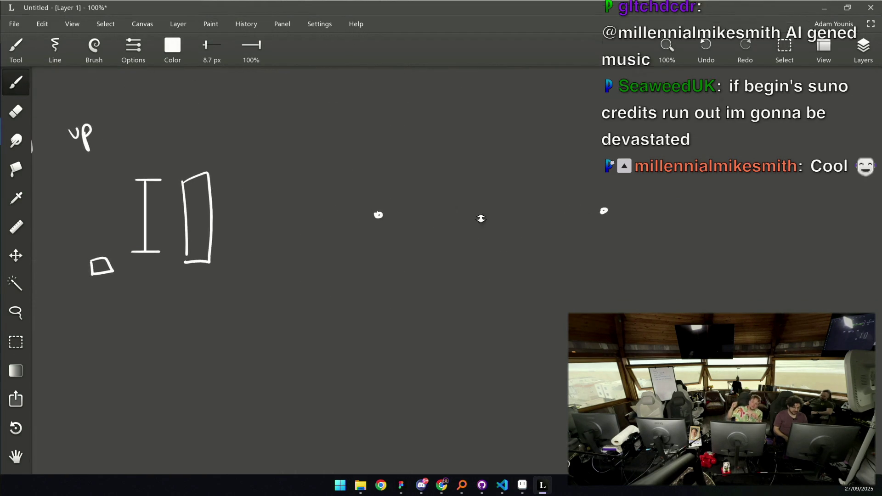
pyautogui.scroll(3, 481, 219)
pyautogui.moveTo(644, 163); pyautogui.dragTo(643, 192)
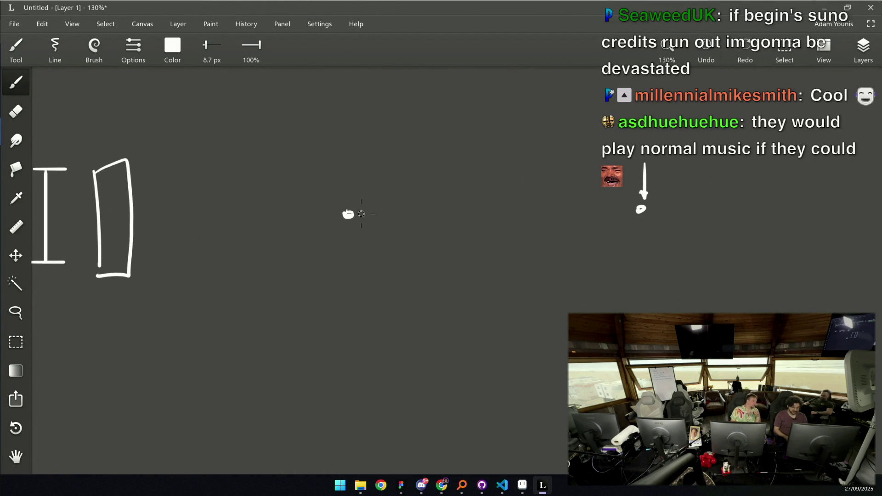
pyautogui.moveTo(349, 132); pyautogui.dragTo(353, 298)
pyautogui.hotkey('ctrl', 'z')
pyautogui.moveTo(363, 210)
pyautogui.mouseDown()
pyautogui.moveTo(452, 204)
pyautogui.moveTo(446, 212)
pyautogui.mouseUp()
pyautogui.moveTo(354, 184); pyautogui.dragTo(618, 184)
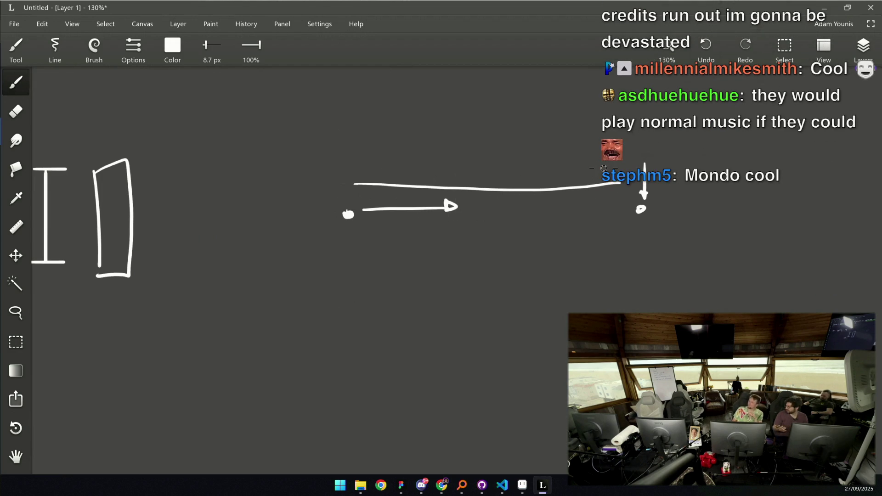
pyautogui.hotkey('ctrl', 'z')
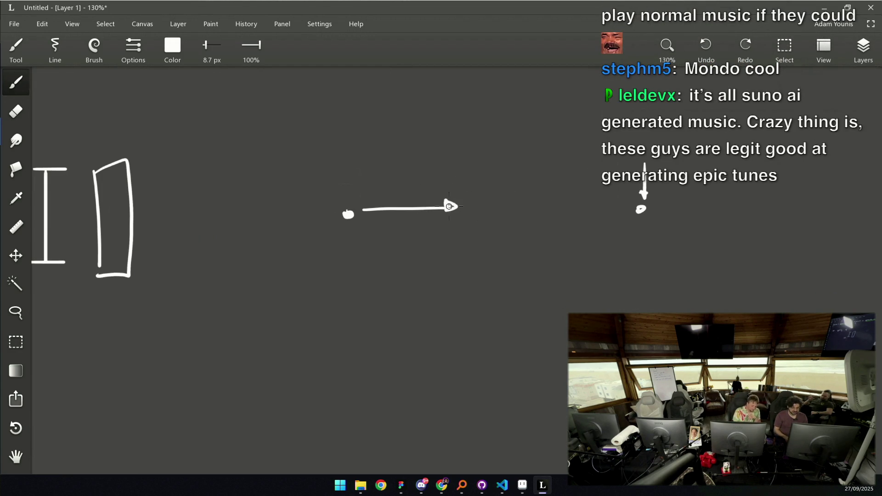
pyautogui.moveTo(444, 203); pyautogui.dragTo(448, 205)
pyautogui.press('e')
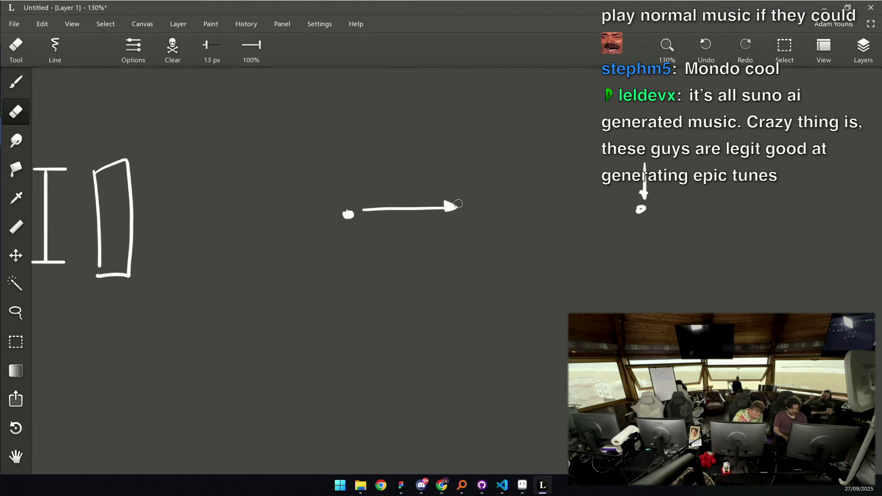
pyautogui.press('b')
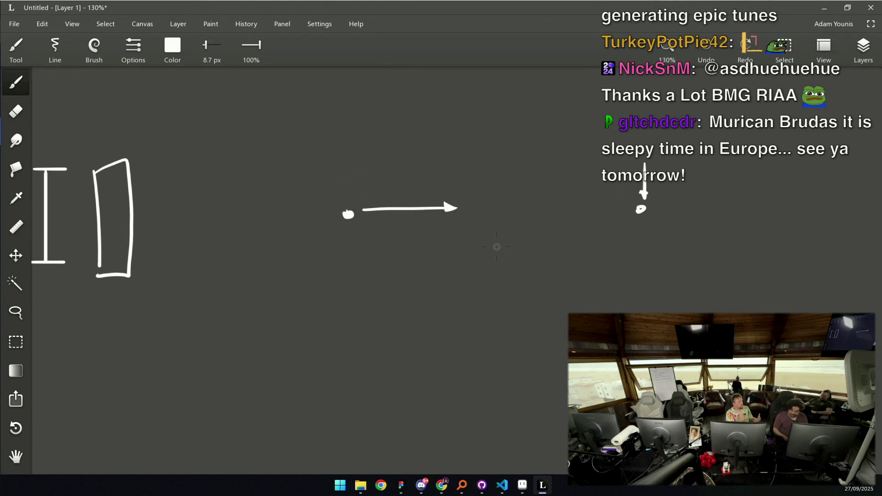
# Write 'need to know' above the arrow and draw a vertical bar at its tip
pyautogui.moveTo(496, 229); pyautogui.dragTo(516, 252)
pyautogui.moveTo(424, 203); pyautogui.dragTo(494, 196)
pyautogui.hotkey('ctrl', 'z')
pyautogui.moveTo(486, 185); pyautogui.dragTo(523, 195)
pyautogui.moveTo(522, 189); pyautogui.dragTo(574, 187)
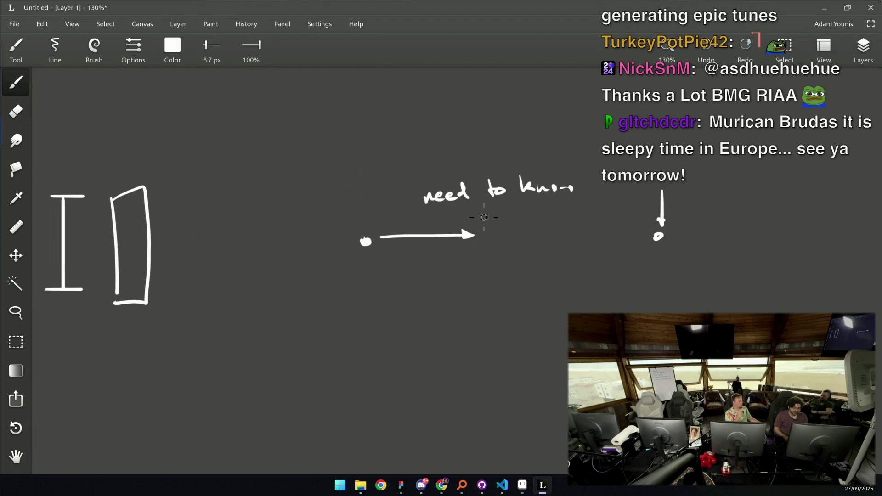
pyautogui.moveTo(476, 207); pyautogui.dragTo(480, 212)
pyautogui.moveTo(480, 225); pyautogui.dragTo(480, 257)
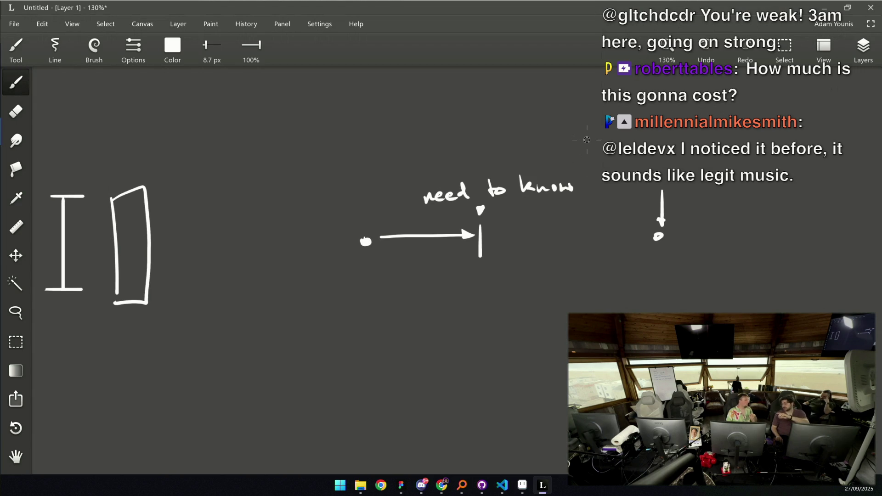
pyautogui.scroll(-3, 451, 358)
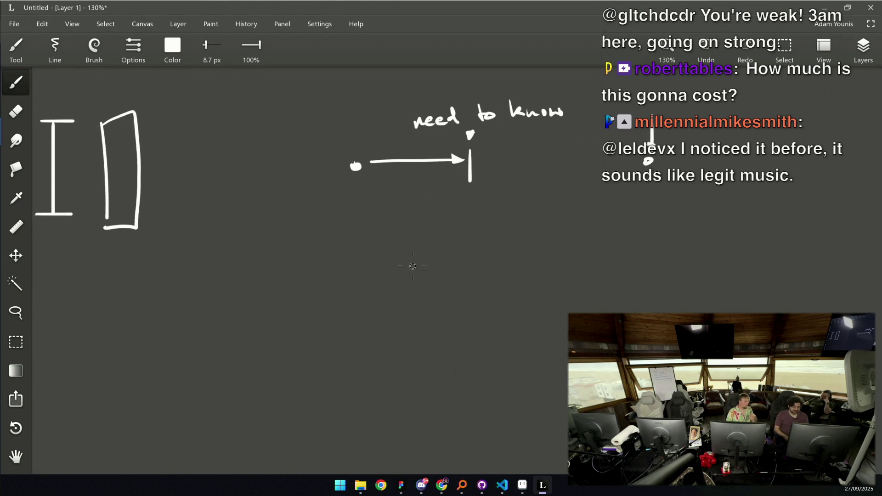
# Sketch a small sword and a bow with an arrow across it
pyautogui.moveTo(404, 239); pyautogui.dragTo(384, 276)
pyautogui.moveTo(452, 241)
pyautogui.mouseDown()
pyautogui.moveTo(457, 276)
pyautogui.moveTo(439, 260)
pyautogui.moveTo(457, 276)
pyautogui.mouseUp()
pyautogui.moveTo(439, 260)
pyautogui.mouseDown()
pyautogui.moveTo(480, 254)
pyautogui.moveTo(478, 262)
pyautogui.mouseUp()
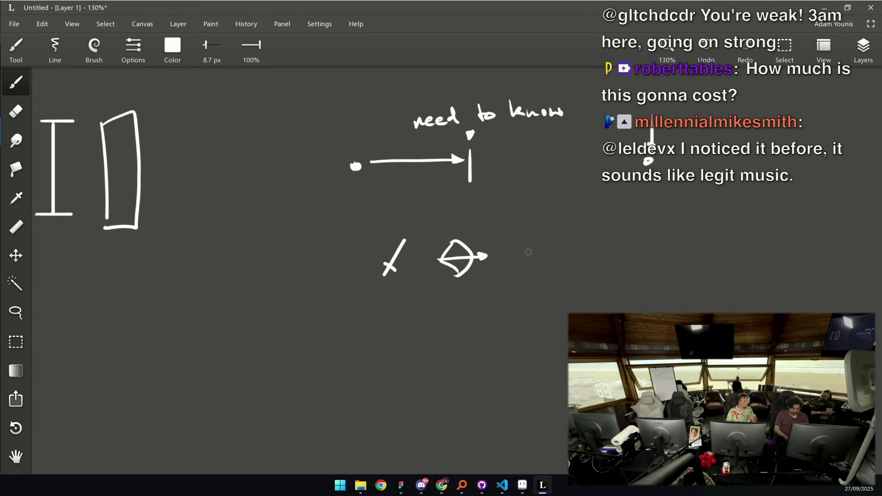
pyautogui.moveTo(522, 241); pyautogui.dragTo(521, 272)
# Draw two dice with pips to the right of the bow
pyautogui.moveTo(519, 238)
pyautogui.mouseDown()
pyautogui.moveTo(555, 249)
pyautogui.moveTo(551, 273)
pyautogui.moveTo(518, 251)
pyautogui.moveTo(537, 241)
pyautogui.moveTo(543, 260)
pyautogui.moveTo(541, 235)
pyautogui.moveTo(547, 260)
pyautogui.moveTo(540, 233)
pyautogui.moveTo(564, 248)
pyautogui.moveTo(545, 270)
pyautogui.mouseUp()
pyautogui.hotkey('ctrl', 'z')
pyautogui.hotkey('ctrl', 'z')
pyautogui.click(557, 252)
pyautogui.click(549, 256)
pyautogui.click(531, 260)
pyautogui.click(528, 253)
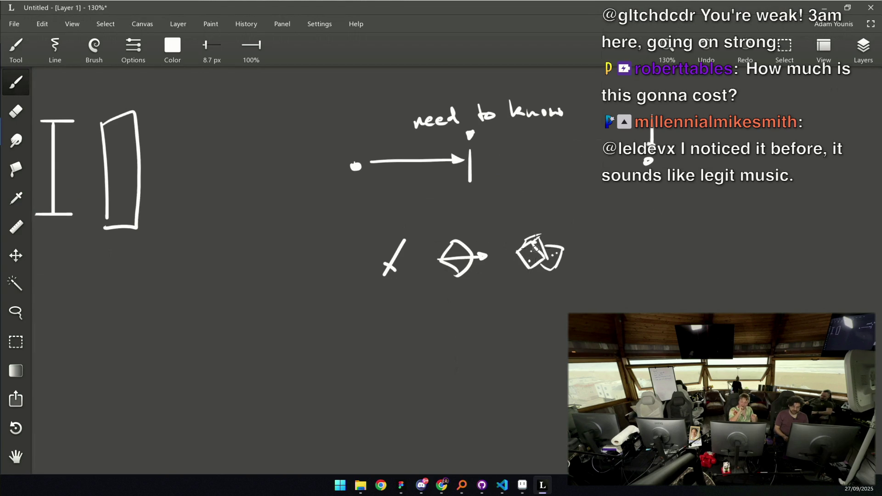
pyautogui.moveTo(408, 228)
pyautogui.mouseDown()
pyautogui.moveTo(388, 229)
pyautogui.moveTo(402, 228)
pyautogui.mouseUp()
pyautogui.hotkey('ctrl', 'z')
pyautogui.hotkey('ctrl', 'z')
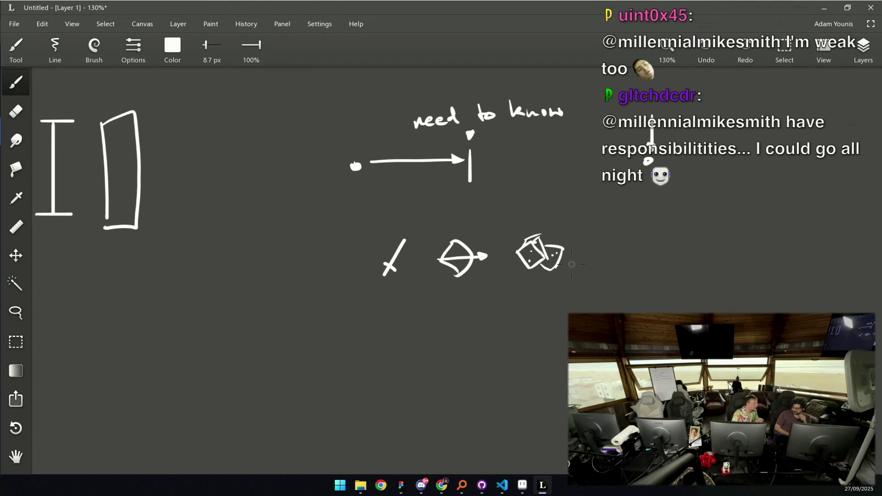
pyautogui.press('l')
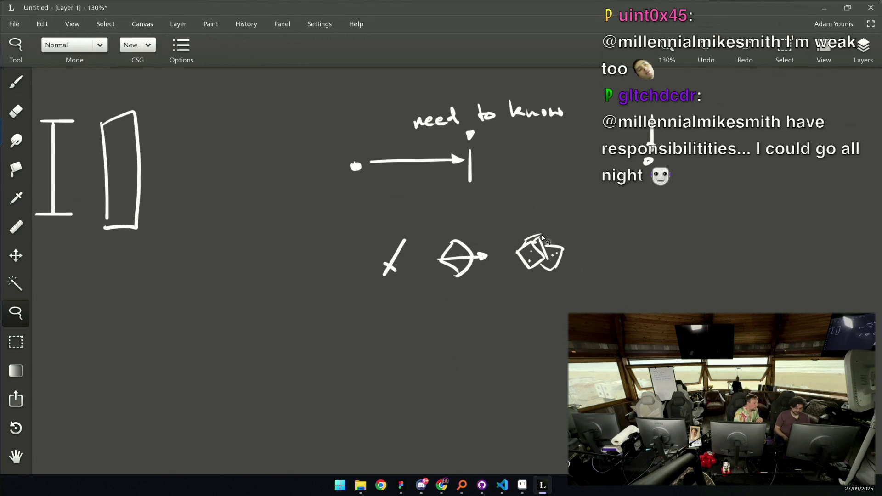
pyautogui.press('b')
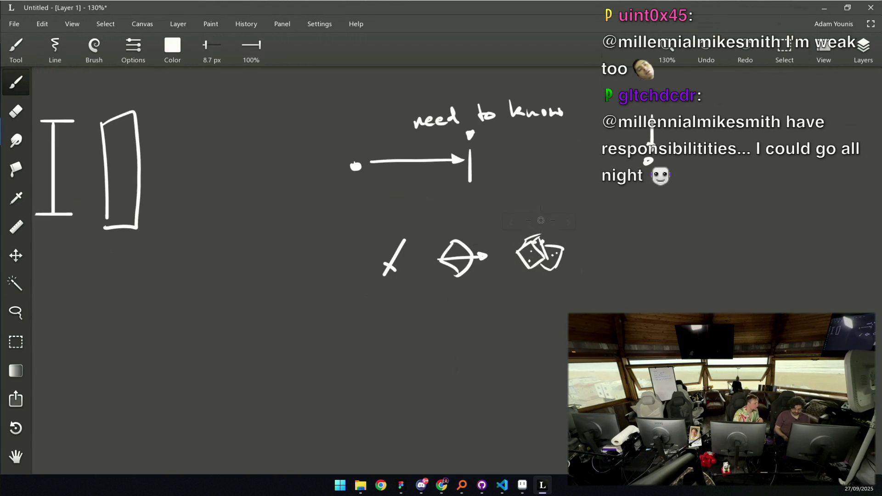
pyautogui.press('e')
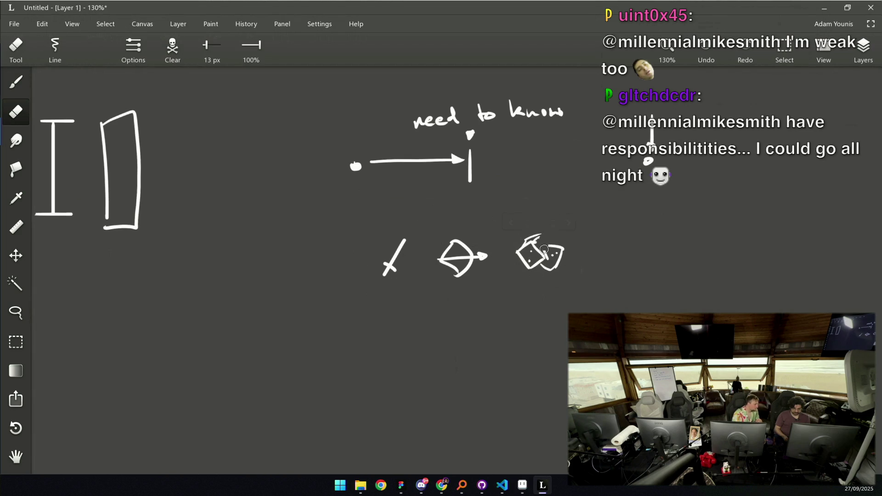
pyautogui.press('b')
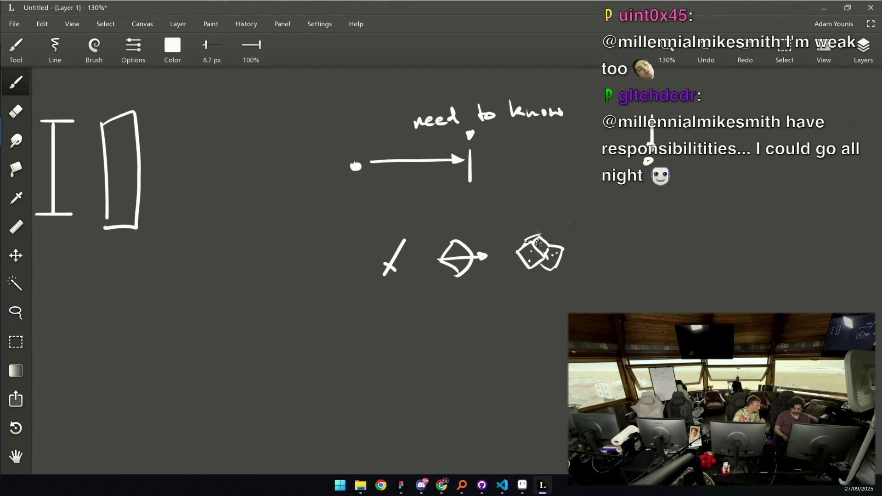
pyautogui.press('e')
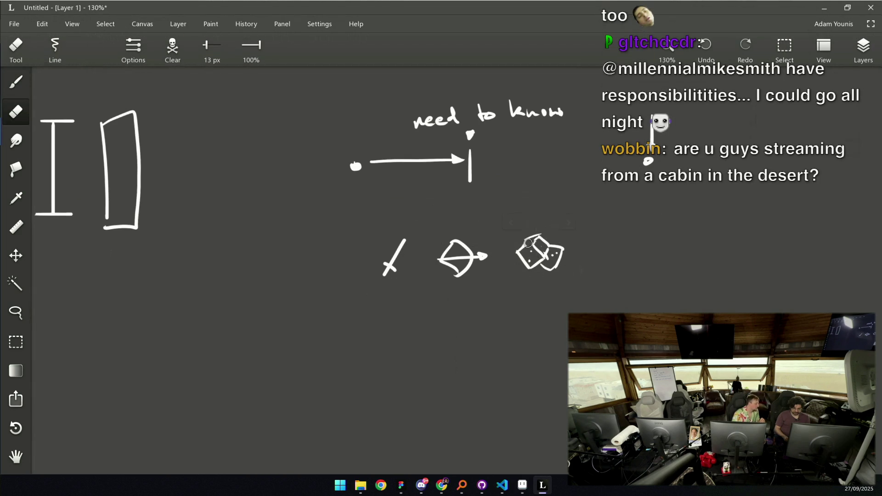
pyautogui.press('b')
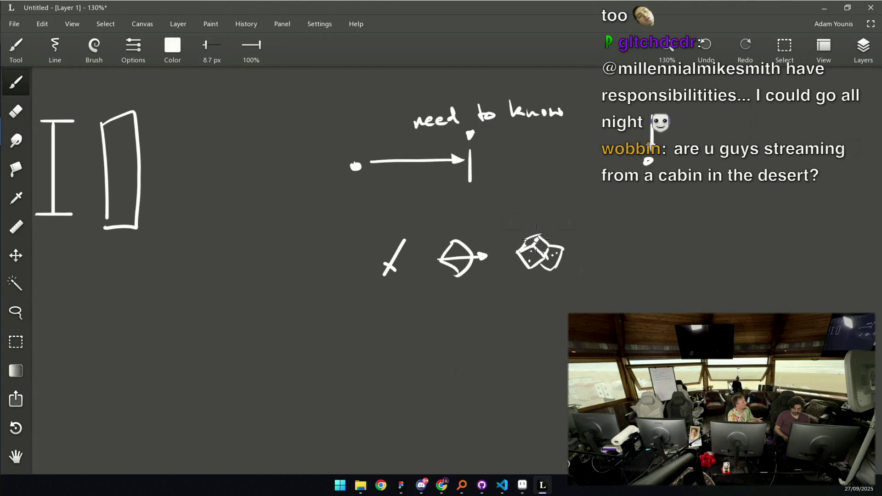
pyautogui.press('e')
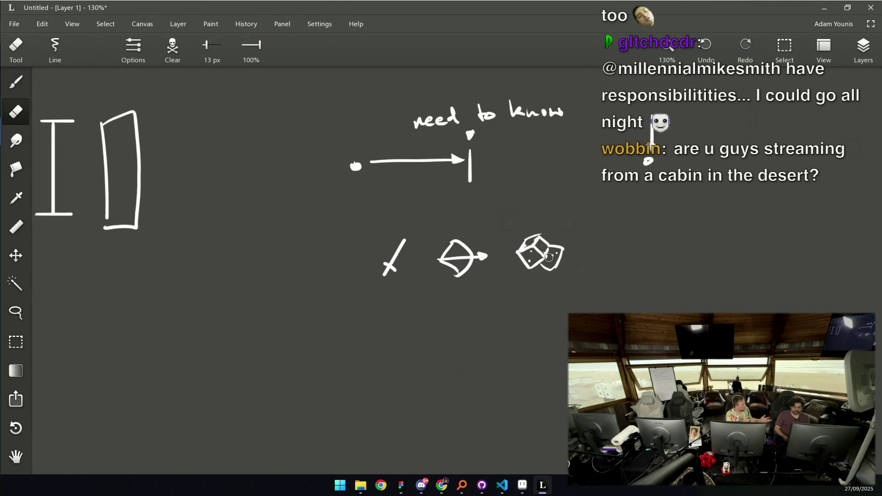
pyautogui.press('b')
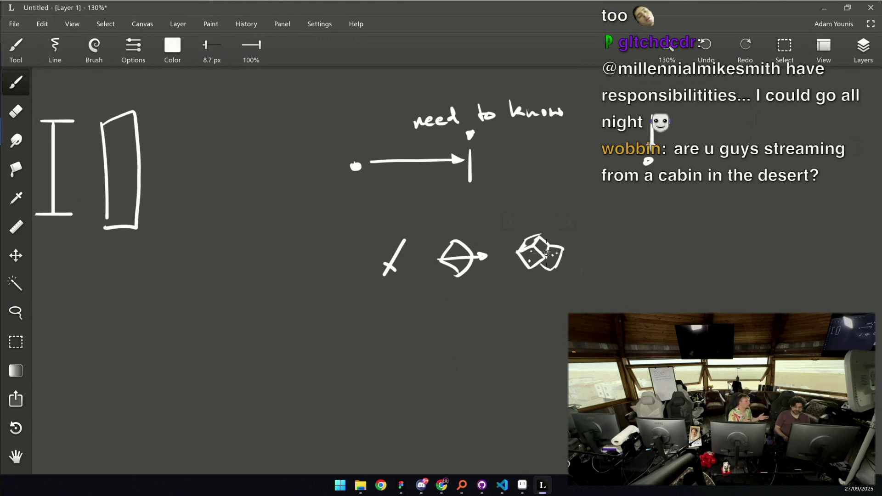
pyautogui.press('e')
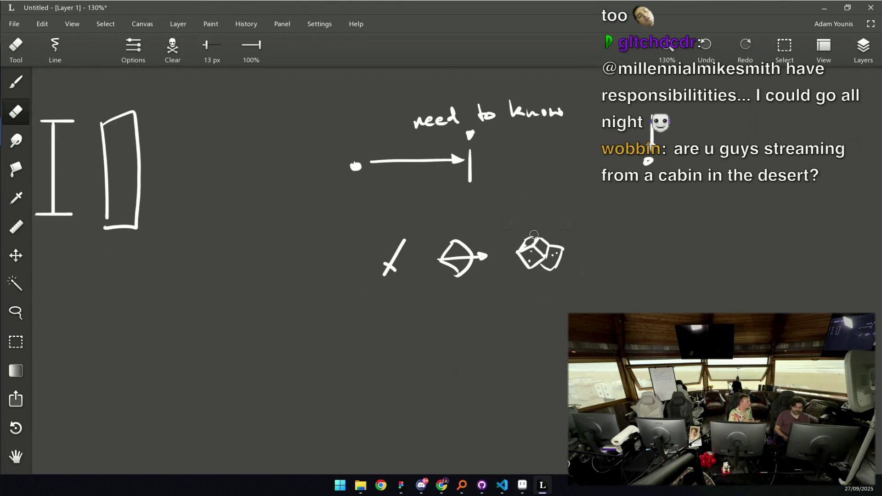
pyautogui.press('b')
pyautogui.scroll(-5, 553, 231)
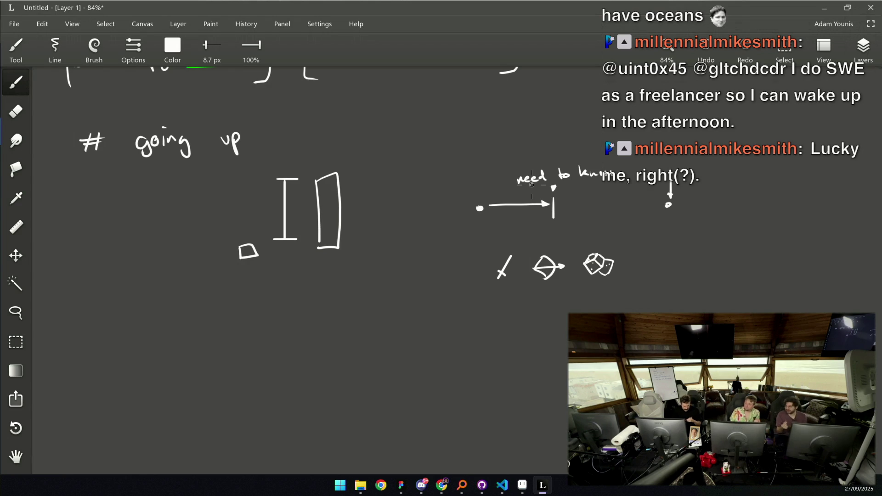
# Pan up to the base-plus-upgrade multiplier formula and circle the word 'base'
pyautogui.moveTo(502, 256)
pyautogui.mouseDown()
pyautogui.moveTo(548, 358)
pyautogui.moveTo(566, 356)
pyautogui.mouseUp()
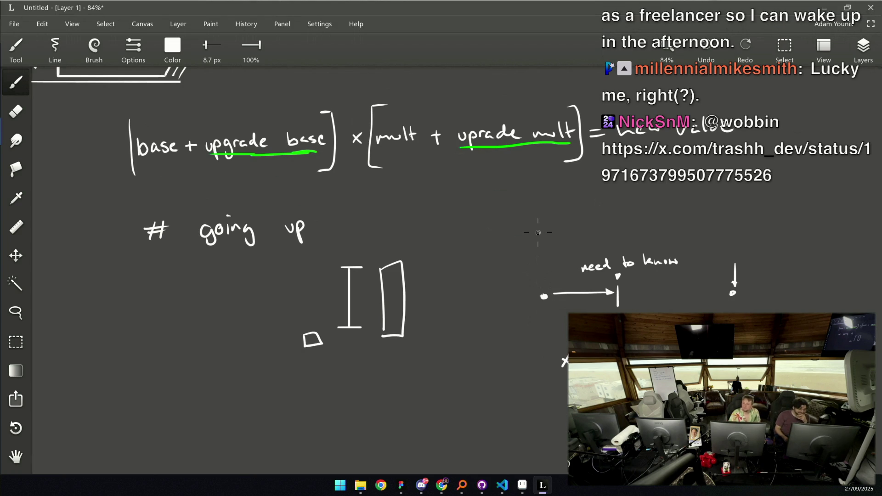
pyautogui.moveTo(148, 119)
pyautogui.mouseDown()
pyautogui.moveTo(122, 149)
pyautogui.moveTo(176, 131)
pyautogui.mouseUp()
# Remove the circle around 'base' and place two rows of three dots marking the card slots
pyautogui.hotkey('ctrl', 'z')
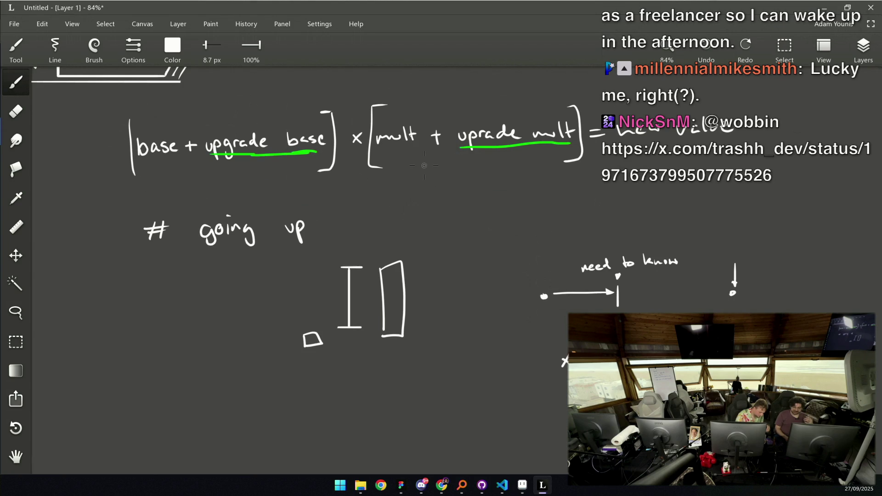
pyautogui.scroll(-5, 481, 312)
pyautogui.click(370, 288)
pyautogui.click(456, 287)
pyautogui.click(544, 284)
pyautogui.click(371, 236)
pyautogui.click(457, 238)
pyautogui.click(544, 237)
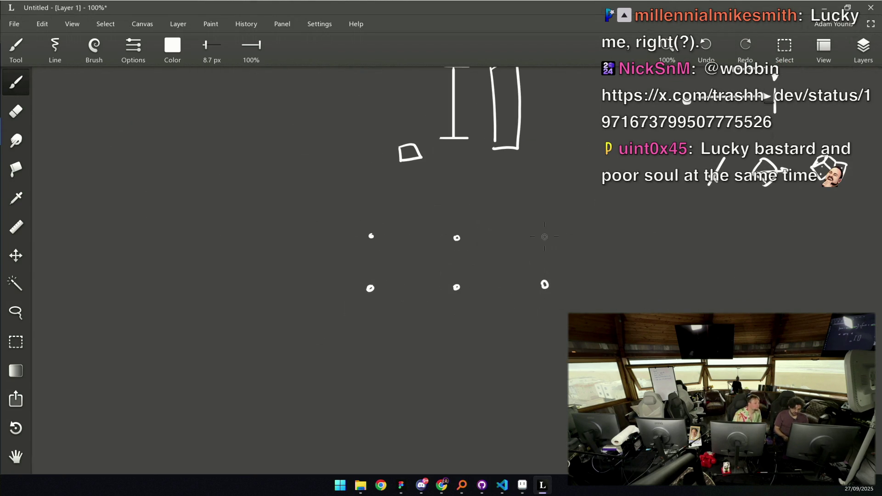
pyautogui.click(457, 237)
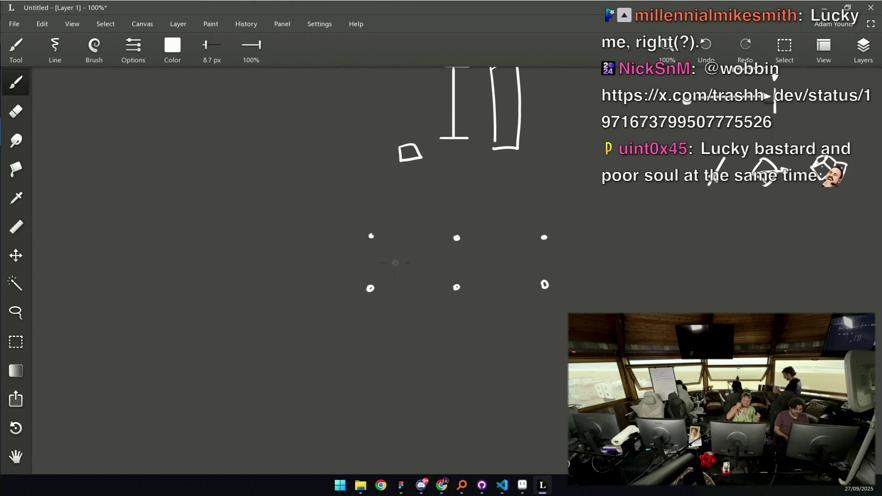
pyautogui.click(369, 288)
# Write A, B and C under the dots with sword, bow and dice icons beneath
pyautogui.moveTo(361, 322); pyautogui.dragTo(372, 317)
pyautogui.moveTo(454, 306)
pyautogui.mouseDown()
pyautogui.moveTo(462, 309)
pyautogui.moveTo(455, 320)
pyautogui.mouseUp()
pyautogui.moveTo(551, 305); pyautogui.dragTo(554, 316)
pyautogui.scroll(-1, 522, 299)
pyautogui.scroll(1, 480, 297)
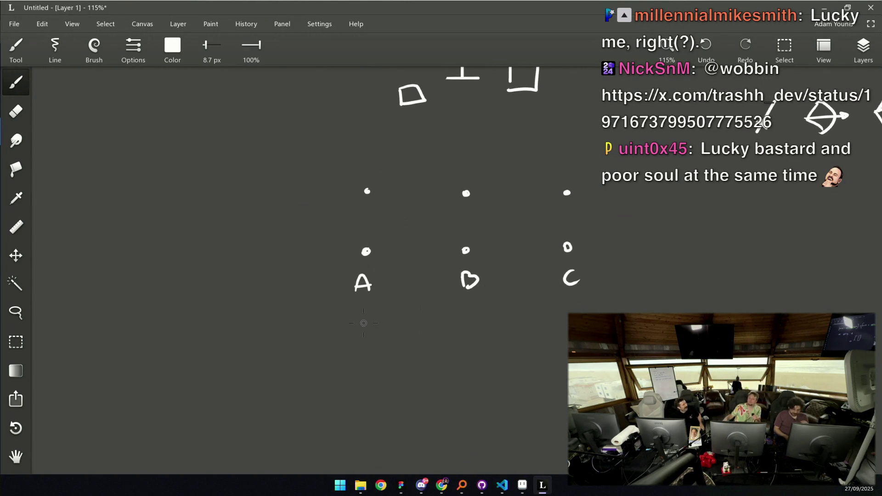
pyautogui.moveTo(366, 313)
pyautogui.mouseDown()
pyautogui.moveTo(358, 326)
pyautogui.moveTo(366, 323)
pyautogui.mouseUp()
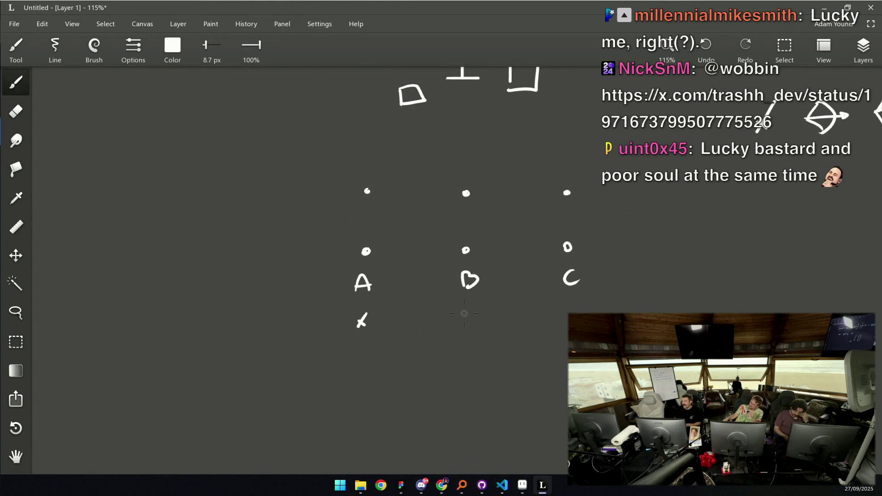
pyautogui.moveTo(462, 304)
pyautogui.mouseDown()
pyautogui.moveTo(473, 320)
pyautogui.moveTo(484, 309)
pyautogui.mouseUp()
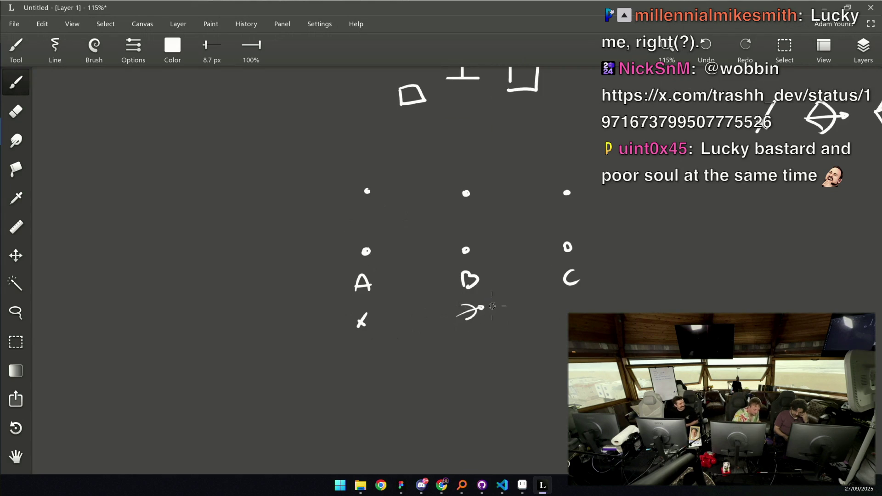
pyautogui.moveTo(561, 298)
pyautogui.mouseDown()
pyautogui.moveTo(558, 308)
pyautogui.moveTo(569, 308)
pyautogui.moveTo(563, 306)
pyautogui.mouseUp()
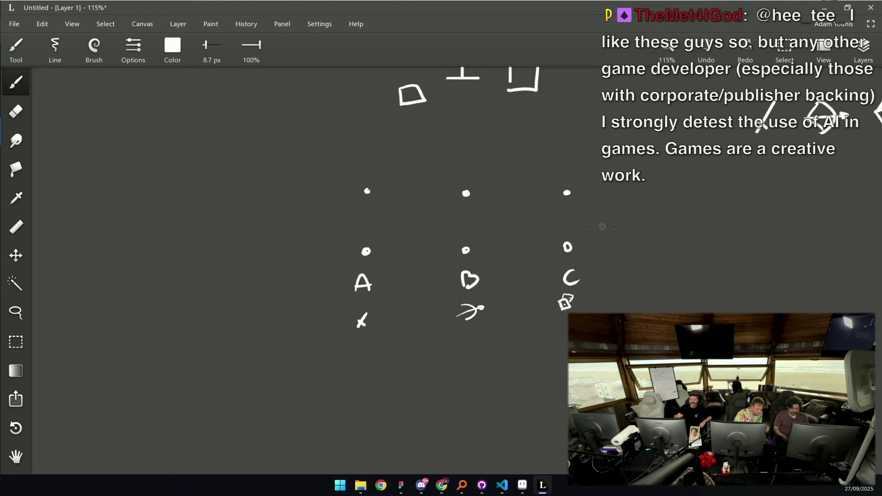
# Underline the A, B and C labels
pyautogui.moveTo(487, 278); pyautogui.dragTo(504, 249)
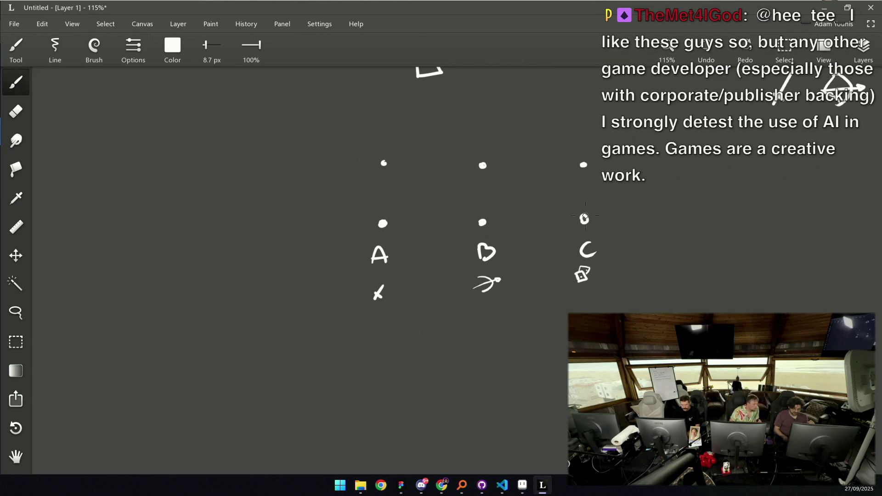
pyautogui.moveTo(372, 271); pyautogui.dragTo(392, 269)
pyautogui.moveTo(479, 265); pyautogui.dragTo(495, 263)
pyautogui.moveTo(572, 261); pyautogui.dragTo(592, 258)
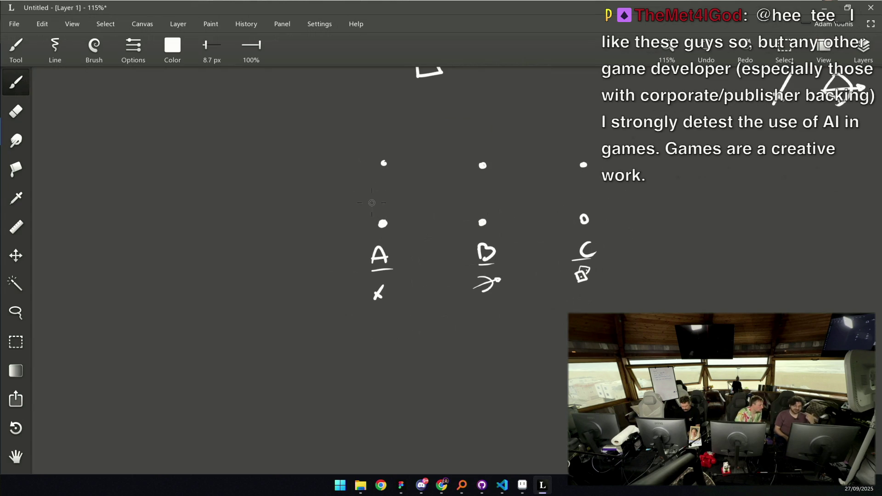
# Try vertical lines joining each card's dots, then undo them
pyautogui.moveTo(367, 223); pyautogui.dragTo(368, 166)
pyautogui.moveTo(467, 219); pyautogui.dragTo(465, 164)
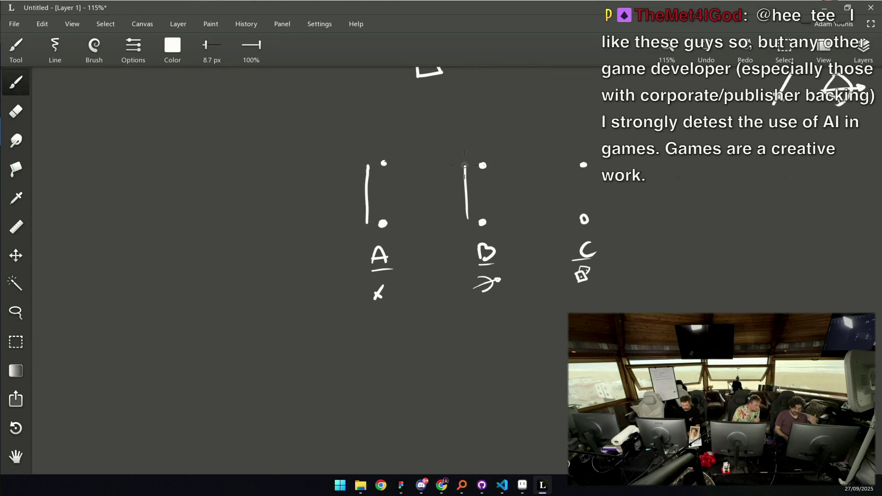
pyautogui.moveTo(582, 213); pyautogui.dragTo(581, 169)
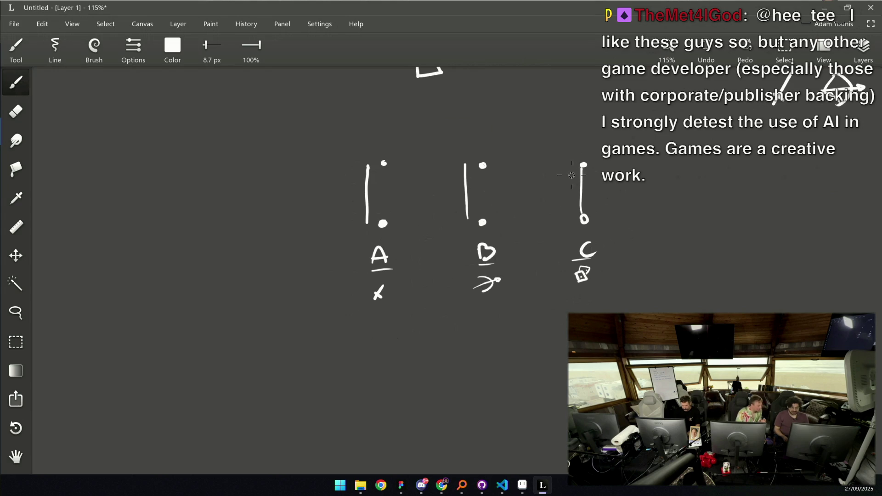
pyautogui.press('z')
pyautogui.scroll(-5, 546, 243)
pyautogui.hotkey('ctrl', 'z')
pyautogui.hotkey('ctrl', 'z')
pyautogui.hotkey('ctrl', 'z')
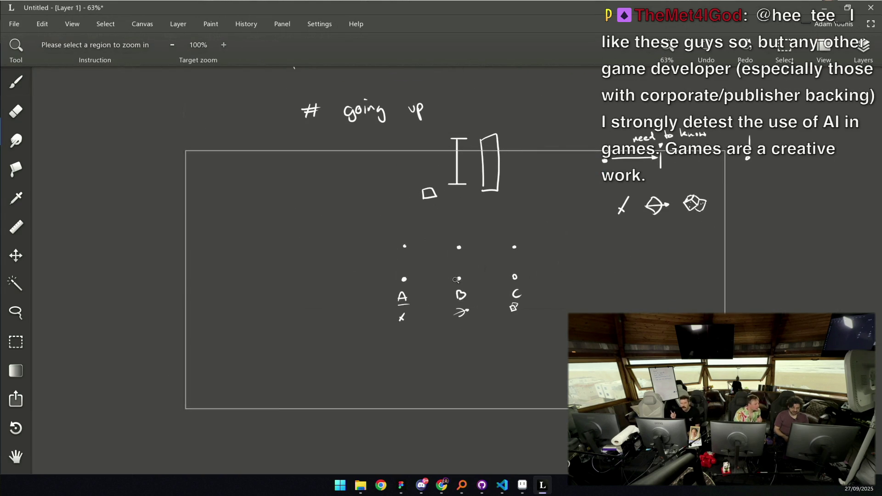
pyautogui.scroll(2, 452, 264)
pyautogui.press('b')
pyautogui.scroll(2, 451, 250)
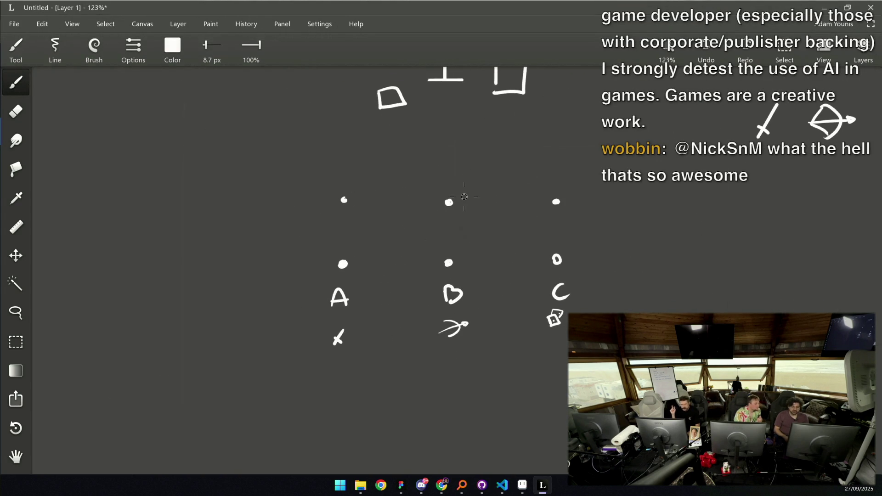
# Draw three triangles below the cards and write A under the first
pyautogui.moveTo(343, 251); pyautogui.dragTo(521, 227)
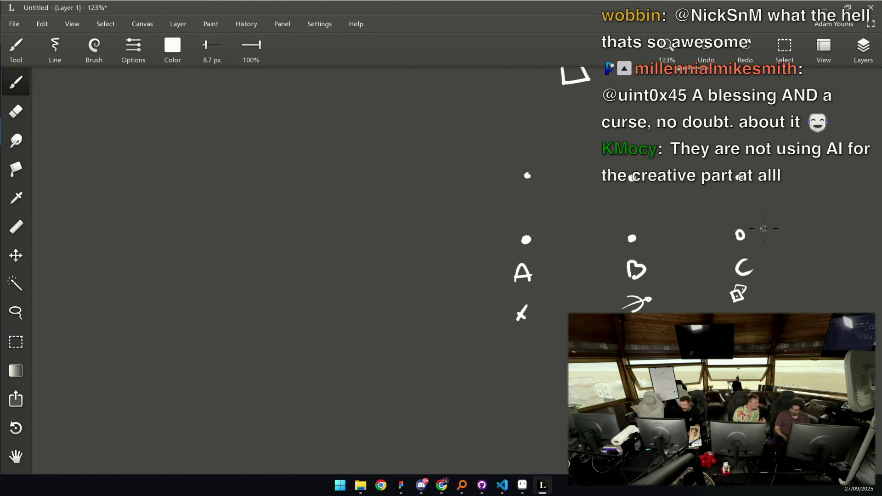
pyautogui.moveTo(561, 348)
pyautogui.mouseDown()
pyautogui.moveTo(406, 325)
pyautogui.moveTo(400, 265)
pyautogui.mouseUp()
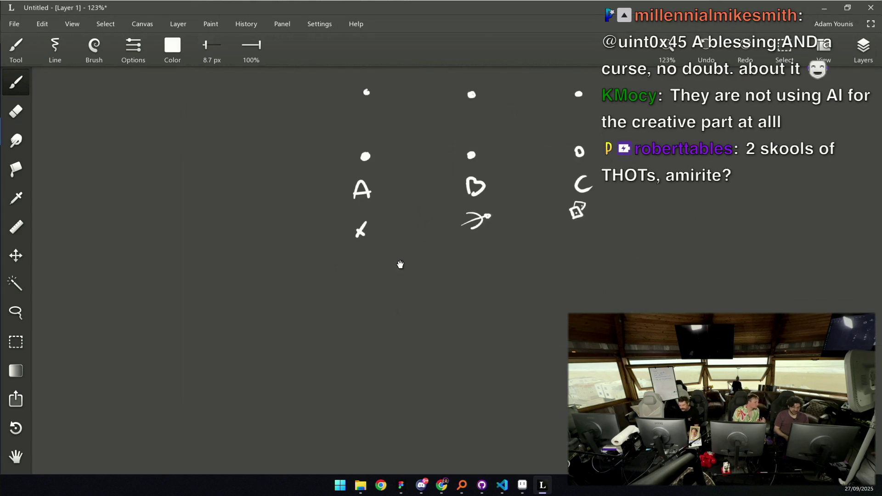
pyautogui.moveTo(370, 313)
pyautogui.mouseDown()
pyautogui.moveTo(374, 297)
pyautogui.moveTo(371, 314)
pyautogui.mouseUp()
pyautogui.moveTo(469, 305)
pyautogui.mouseDown()
pyautogui.moveTo(486, 294)
pyautogui.moveTo(470, 305)
pyautogui.mouseUp()
pyautogui.moveTo(573, 303); pyautogui.dragTo(593, 302)
pyautogui.moveTo(373, 295)
pyautogui.mouseDown()
pyautogui.moveTo(387, 295)
pyautogui.moveTo(388, 285)
pyautogui.mouseUp()
# Write B and C under the second and third triangles, discarding a trial circle and line
pyautogui.moveTo(481, 270); pyautogui.dragTo(482, 288)
pyautogui.moveTo(481, 271); pyautogui.dragTo(484, 288)
pyautogui.moveTo(605, 268); pyautogui.dragTo(606, 278)
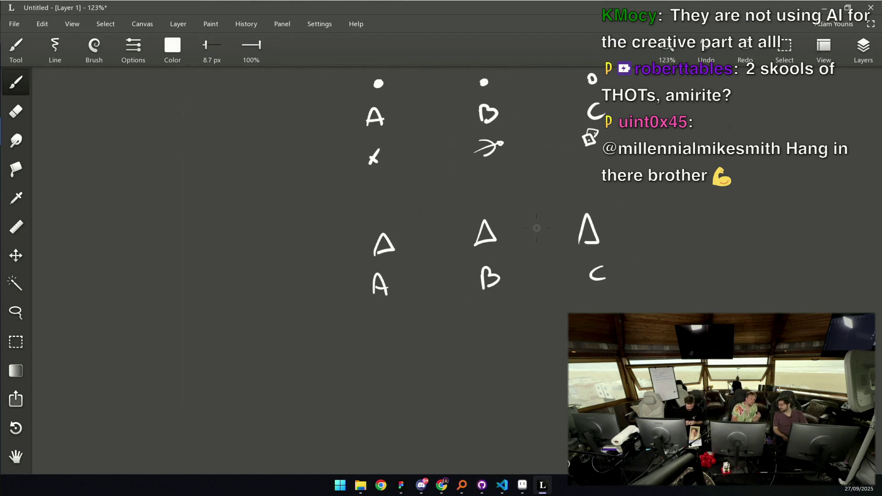
pyautogui.moveTo(390, 223); pyautogui.dragTo(377, 219)
pyautogui.hotkey('ctrl', 'z')
pyautogui.moveTo(341, 256); pyautogui.dragTo(394, 249)
pyautogui.hotkey('ctrl', 'z')
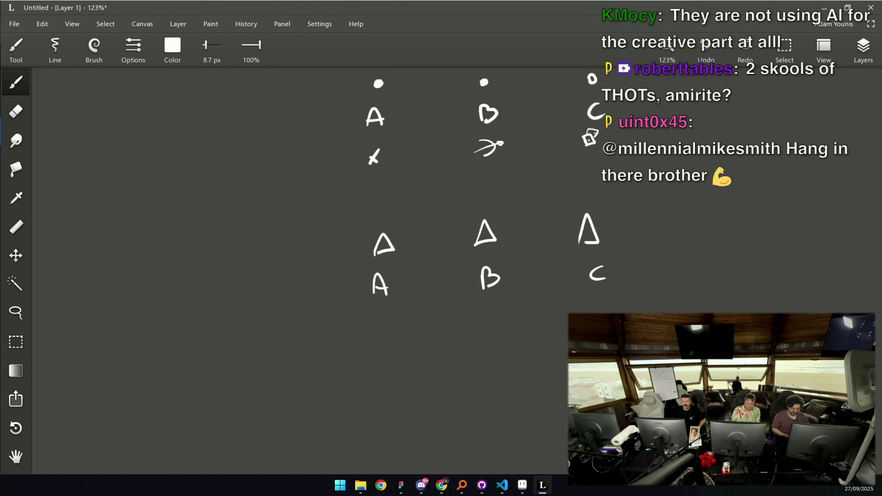
# Write '8 → 10' to the right of the cards with a thicker 11 px brush
pyautogui.hscroll(5, 449, 197)
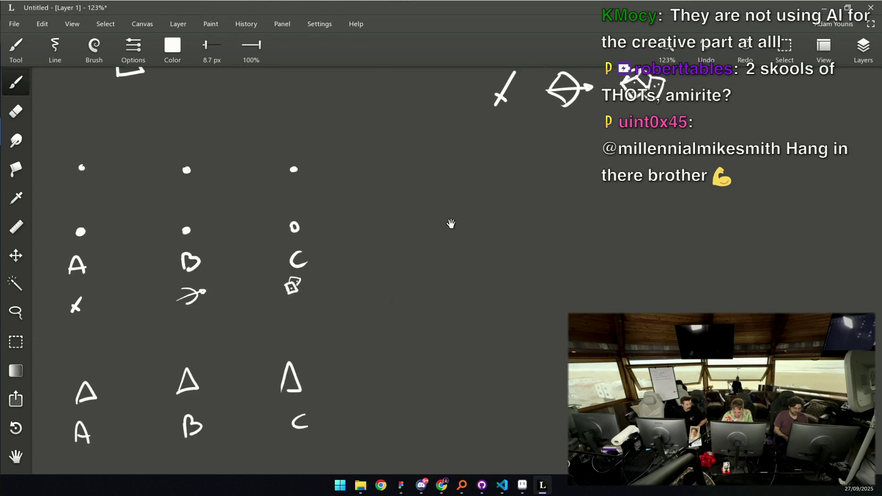
pyautogui.scroll(3, 449, 222)
pyautogui.moveTo(424, 218)
pyautogui.mouseDown()
pyautogui.moveTo(439, 220)
pyautogui.moveTo(436, 205)
pyautogui.moveTo(448, 200)
pyautogui.mouseUp()
pyautogui.hotkey('ctrl', 'z')
pyautogui.moveTo(485, 223)
pyautogui.mouseDown()
pyautogui.moveTo(577, 214)
pyautogui.moveTo(570, 222)
pyautogui.mouseUp()
pyautogui.moveTo(623, 193); pyautogui.dragTo(632, 245)
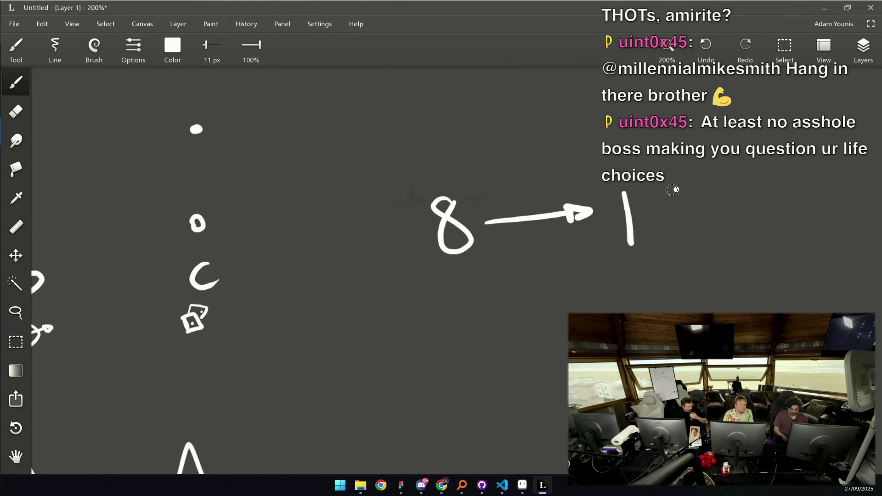
pyautogui.moveTo(673, 189); pyautogui.dragTo(657, 189)
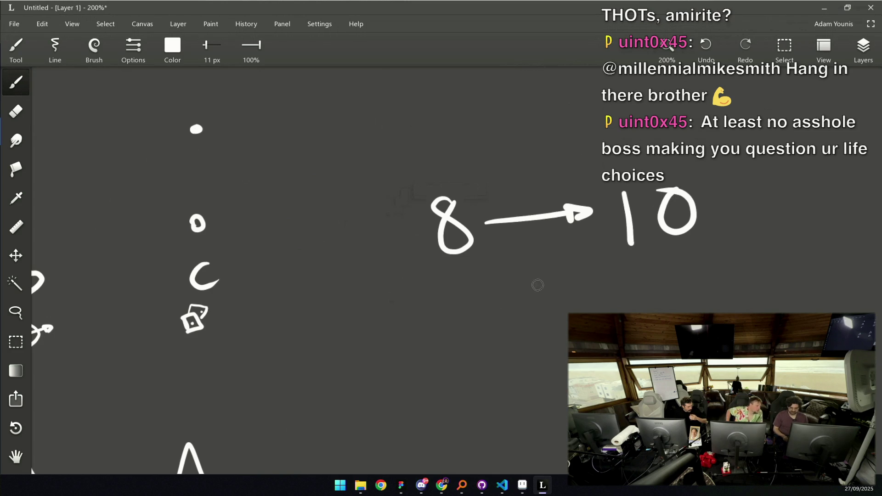
# Draw three long horizontal lines beneath the '8 → 10' note
pyautogui.moveTo(461, 321); pyautogui.dragTo(459, 253)
pyautogui.moveTo(409, 233); pyautogui.dragTo(741, 222)
pyautogui.moveTo(453, 328); pyautogui.dragTo(766, 328)
pyautogui.scroll(-5, 548, 320)
pyautogui.moveTo(415, 367); pyautogui.dragTo(569, 348)
pyautogui.keyDown('ctrl'); pyautogui.scroll(-5, 534, 317); pyautogui.keyUp('ctrl')
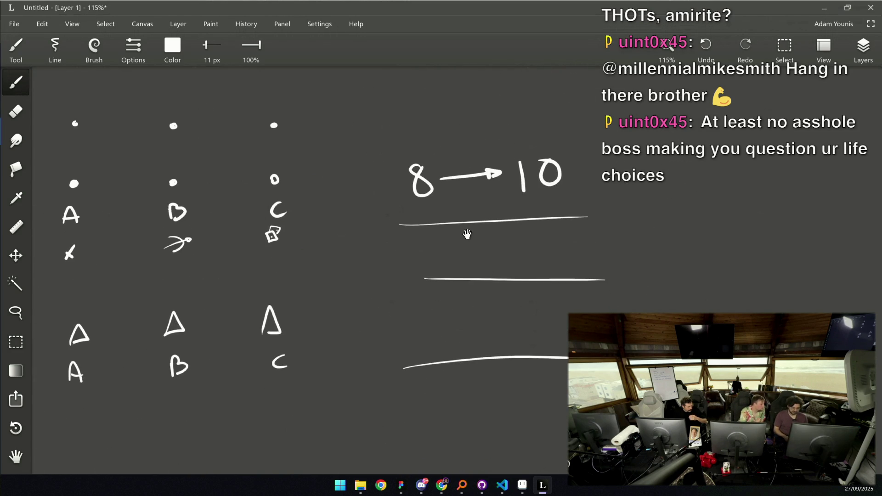
pyautogui.scroll(2, 460, 249)
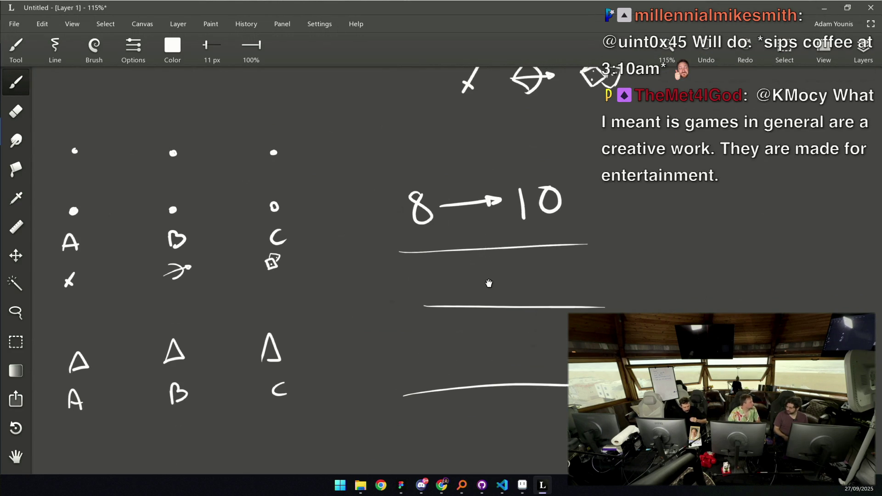
pyautogui.moveTo(510, 251); pyautogui.dragTo(530, 260)
pyautogui.scroll(-2, 518, 276)
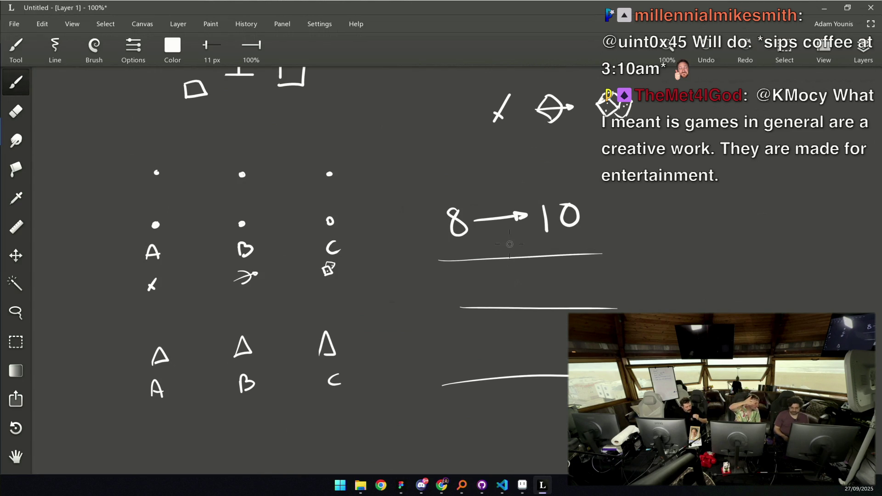
pyautogui.press('e')
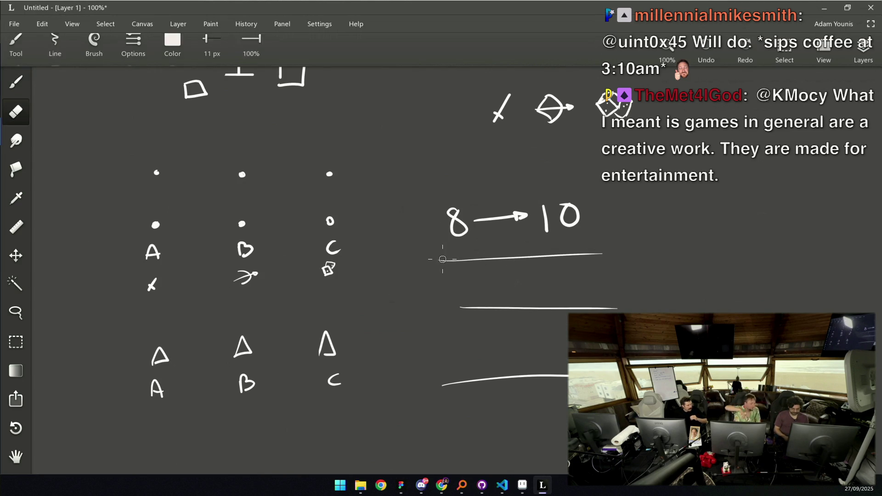
# Erase the ends of the three stat lines and the leftover stub
pyautogui.moveTo(442, 388)
pyautogui.mouseDown()
pyautogui.moveTo(461, 372)
pyautogui.moveTo(457, 276)
pyautogui.moveTo(606, 254)
pyautogui.moveTo(610, 336)
pyautogui.mouseUp()
pyautogui.moveTo(610, 306); pyautogui.dragTo(618, 307)
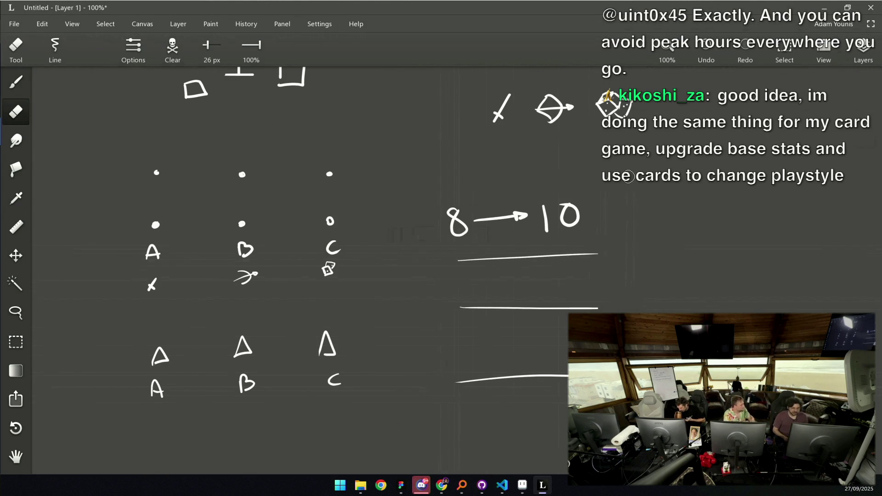
pyautogui.hscroll(5, 542, 225)
# Write '+10' right of the '8→10' note and underline the sword icon
pyautogui.press('b')
pyautogui.moveTo(561, 209); pyautogui.dragTo(561, 226)
pyautogui.moveTo(554, 217)
pyautogui.mouseDown()
pyautogui.moveTo(571, 218)
pyautogui.moveTo(562, 227)
pyautogui.mouseUp()
pyautogui.hscroll(1, 571, 218)
pyautogui.moveTo(583, 203)
pyautogui.mouseDown()
pyautogui.moveTo(575, 216)
pyautogui.moveTo(588, 224)
pyautogui.moveTo(594, 204)
pyautogui.moveTo(579, 236)
pyautogui.mouseUp()
pyautogui.moveTo(293, 188); pyautogui.dragTo(431, 186)
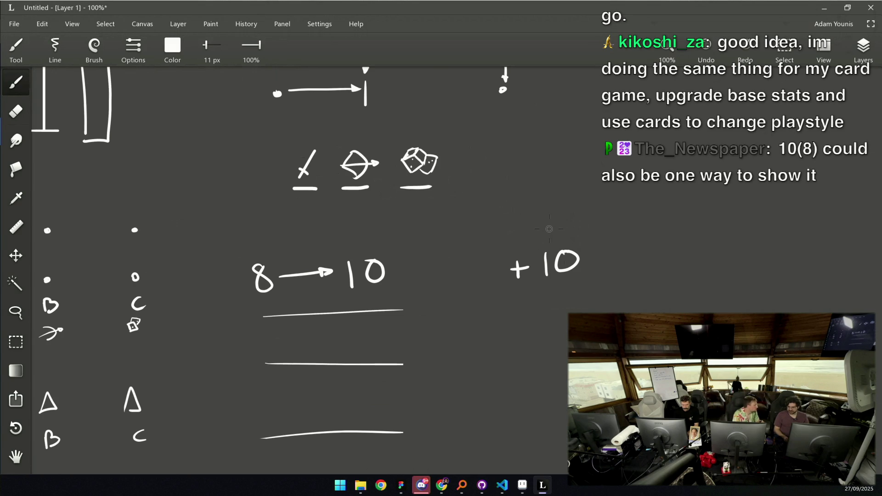
# Underline the '+10', discarding a trial circle around the dice
pyautogui.moveTo(539, 260); pyautogui.dragTo(476, 216)
pyautogui.moveTo(452, 244); pyautogui.dragTo(511, 240)
pyautogui.moveTo(379, 107); pyautogui.dragTo(391, 161)
pyautogui.hotkey('ctrl', 'z')
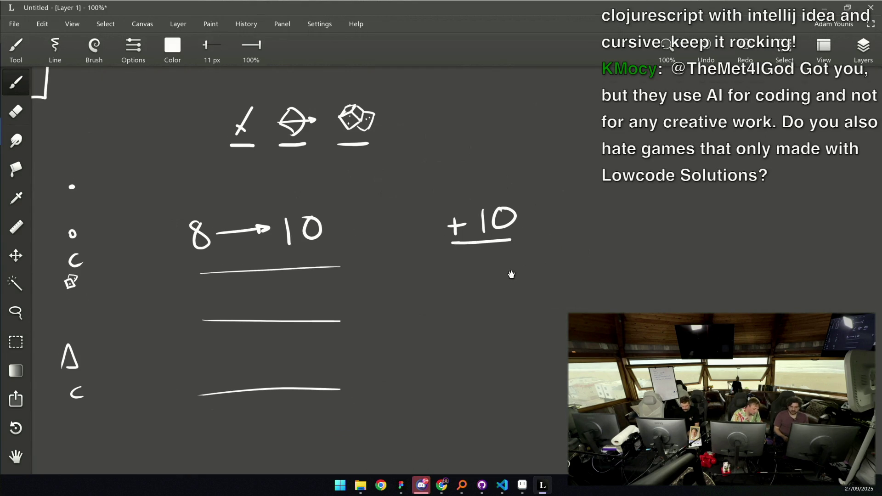
pyautogui.scroll(-2, 508, 276)
pyautogui.scroll(1, 438, 226)
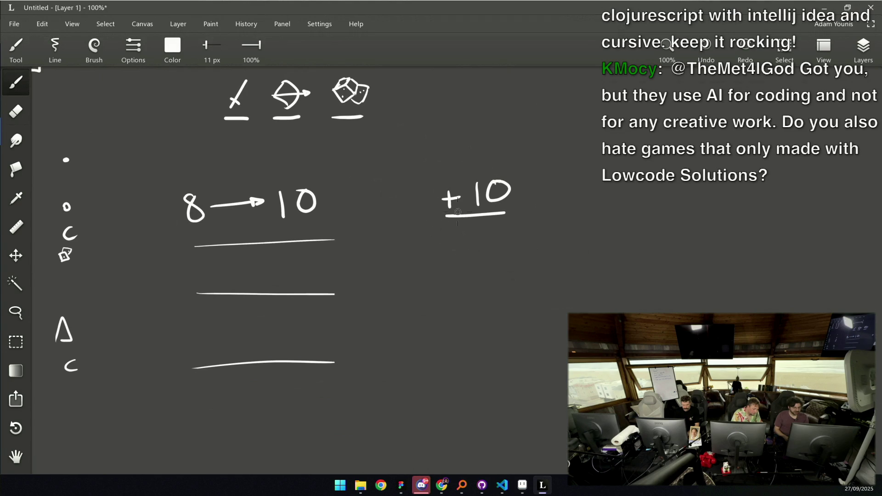
pyautogui.hotkey('ctrl', 'z')
# Write '+2%' below the '+10' and underline it
pyautogui.moveTo(451, 304); pyautogui.dragTo(469, 301)
pyautogui.moveTo(460, 294)
pyautogui.mouseDown()
pyautogui.moveTo(461, 312)
pyautogui.moveTo(515, 308)
pyautogui.mouseUp()
pyautogui.moveTo(510, 283); pyautogui.dragTo(512, 287)
pyautogui.moveTo(525, 304); pyautogui.dragTo(527, 307)
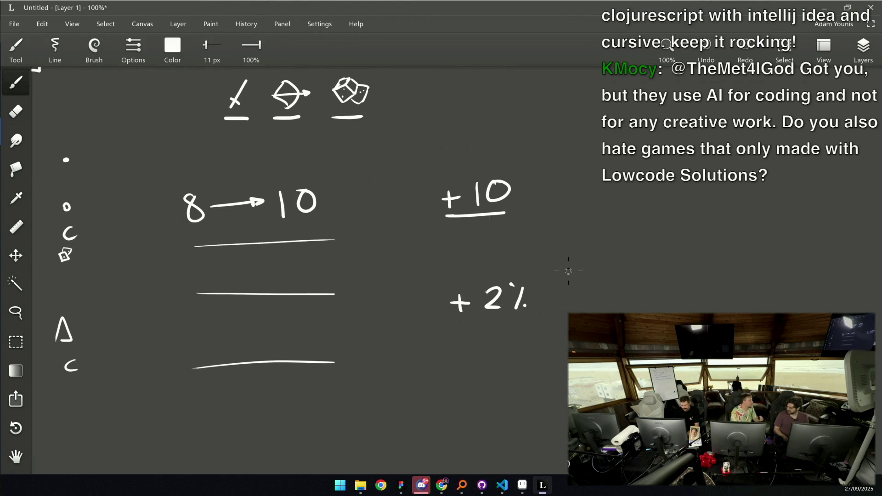
pyautogui.moveTo(519, 257); pyautogui.dragTo(517, 274)
pyautogui.scroll(-3, 517, 274)
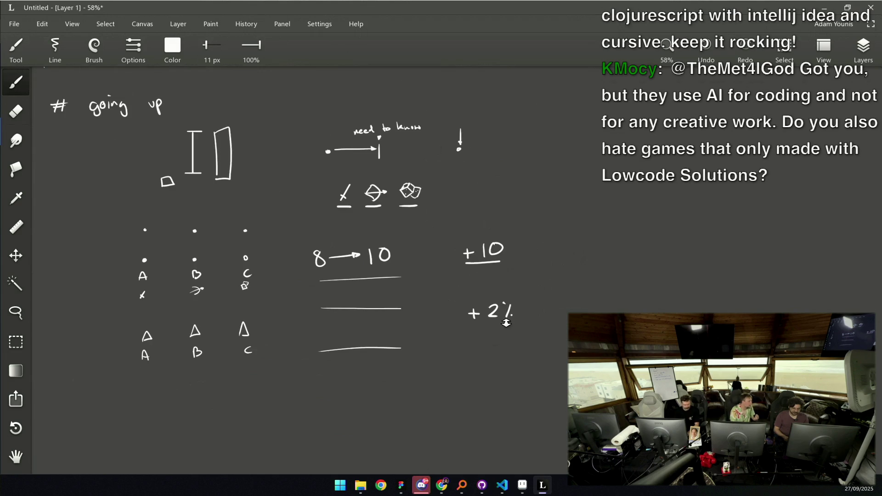
pyautogui.scroll(2, 510, 271)
pyautogui.moveTo(463, 320); pyautogui.dragTo(514, 319)
pyautogui.scroll(-2, 530, 270)
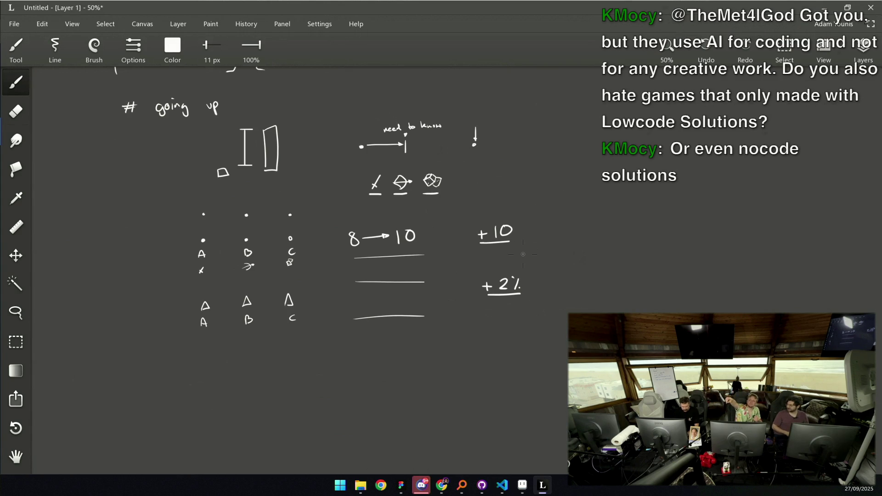
# Select the '+2%' note at lower right and move it up into view
pyautogui.moveTo(372, 221)
pyautogui.mouseDown()
pyautogui.moveTo(474, 303)
pyautogui.moveTo(467, 310)
pyautogui.mouseUp()
pyautogui.scroll(-1, 467, 310)
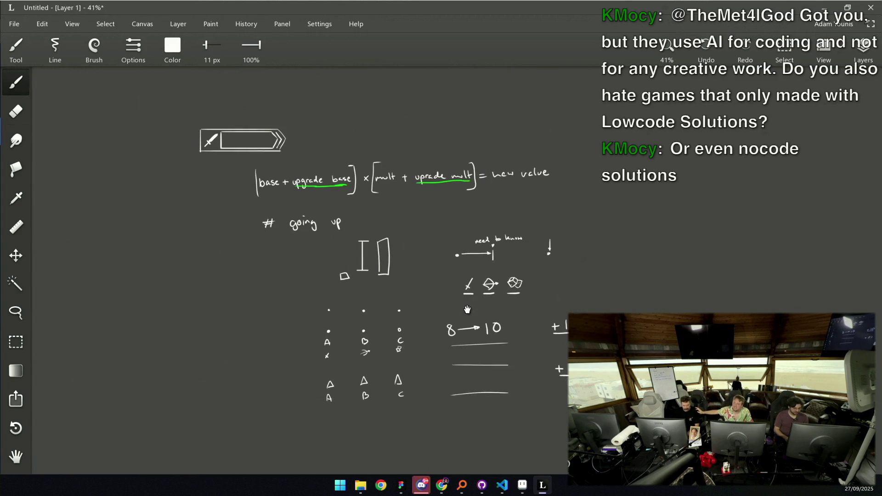
pyautogui.press('s')
pyautogui.moveTo(547, 344); pyautogui.dragTo(627, 404)
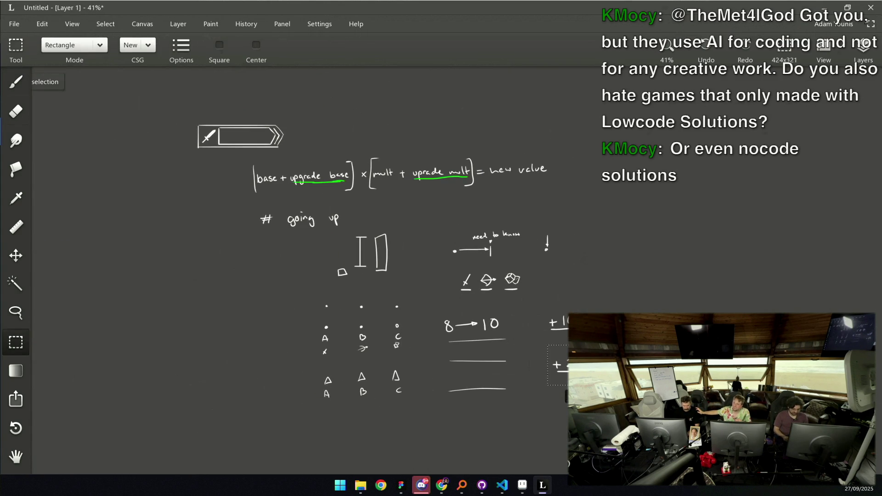
pyautogui.moveTo(573, 367)
pyautogui.mouseDown()
pyautogui.moveTo(263, 209)
pyautogui.moveTo(235, 242)
pyautogui.moveTo(251, 146)
pyautogui.moveTo(397, 215)
pyautogui.moveTo(660, 207)
pyautogui.moveTo(716, 156)
pyautogui.mouseUp()
# Duplicate the sword upgrade bar twice and stack the copies one below another
pyautogui.moveTo(186, 103)
pyautogui.mouseDown()
pyautogui.moveTo(293, 153)
pyautogui.moveTo(669, 239)
pyautogui.moveTo(713, 222)
pyautogui.moveTo(613, 204)
pyautogui.mouseUp()
pyautogui.hotkey('ctrl', 'c')
pyautogui.hotkey('ctrl', 'v')
pyautogui.hotkey('ctrl', 'v')
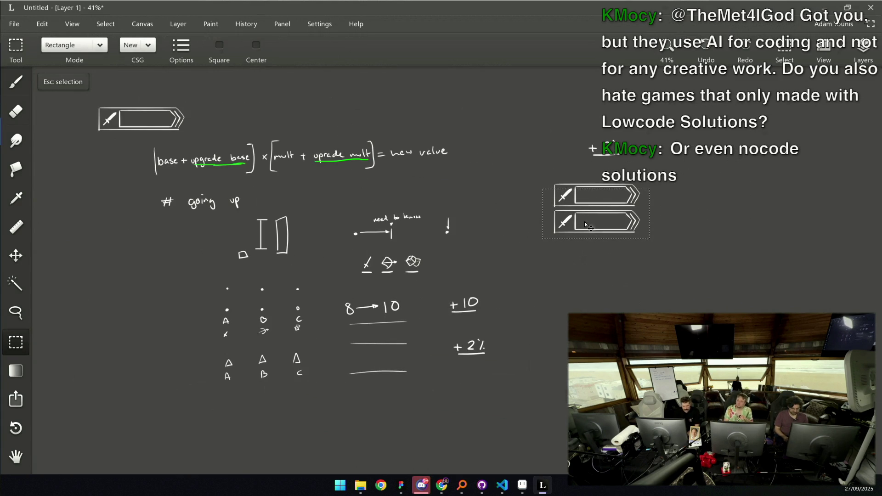
pyautogui.moveTo(546, 241)
pyautogui.mouseDown()
pyautogui.moveTo(607, 208)
pyautogui.moveTo(654, 208)
pyautogui.moveTo(614, 243)
pyautogui.mouseUp()
pyautogui.scroll(5, 614, 244)
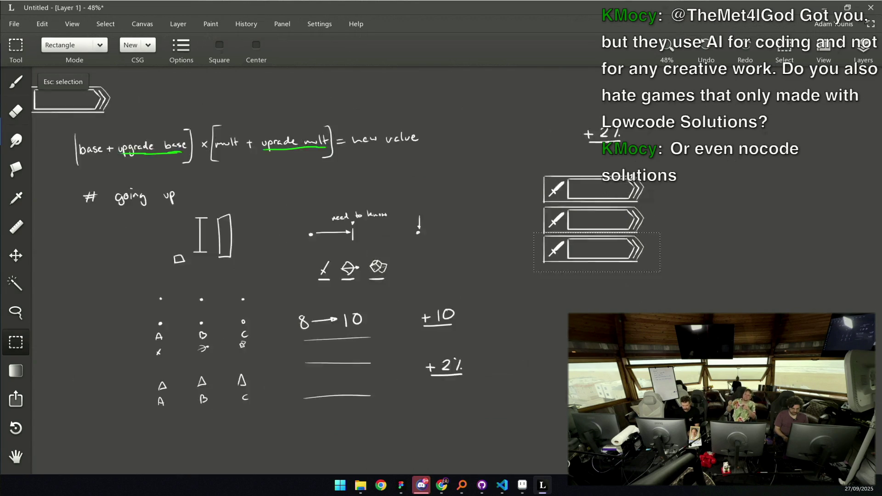
pyautogui.press('Escape')
# Erase the swords from the middle and bottom bars
pyautogui.press('e')
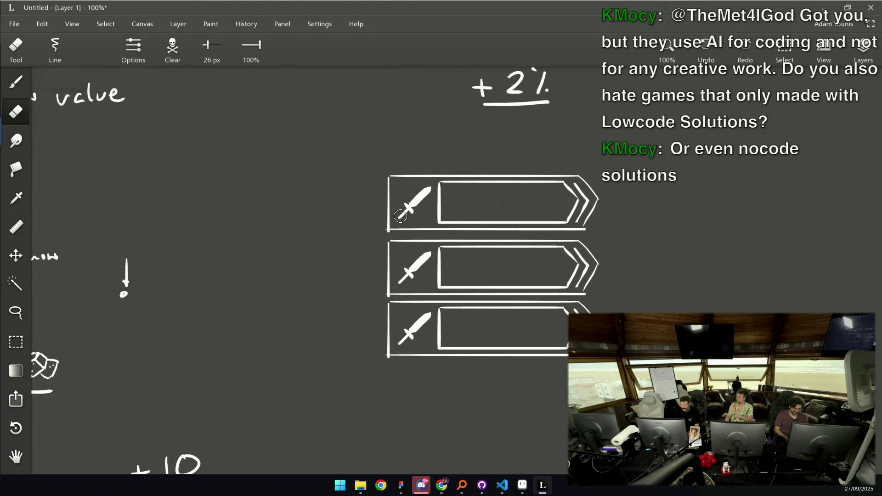
pyautogui.moveTo(401, 280)
pyautogui.mouseDown()
pyautogui.moveTo(409, 262)
pyautogui.moveTo(412, 278)
pyautogui.mouseUp()
pyautogui.moveTo(399, 343)
pyautogui.mouseDown()
pyautogui.moveTo(423, 315)
pyautogui.moveTo(412, 335)
pyautogui.mouseUp()
# Brush a bow in the middle bar and a dice icon in the bottom bar
pyautogui.press('b')
pyautogui.moveTo(400, 252)
pyautogui.mouseDown()
pyautogui.moveTo(428, 266)
pyautogui.moveTo(422, 284)
pyautogui.moveTo(399, 282)
pyautogui.mouseUp()
pyautogui.hotkey('ctrl', 'z')
pyautogui.moveTo(401, 252)
pyautogui.mouseDown()
pyautogui.moveTo(400, 285)
pyautogui.moveTo(432, 284)
pyautogui.moveTo(430, 254)
pyautogui.moveTo(422, 265)
pyautogui.mouseUp()
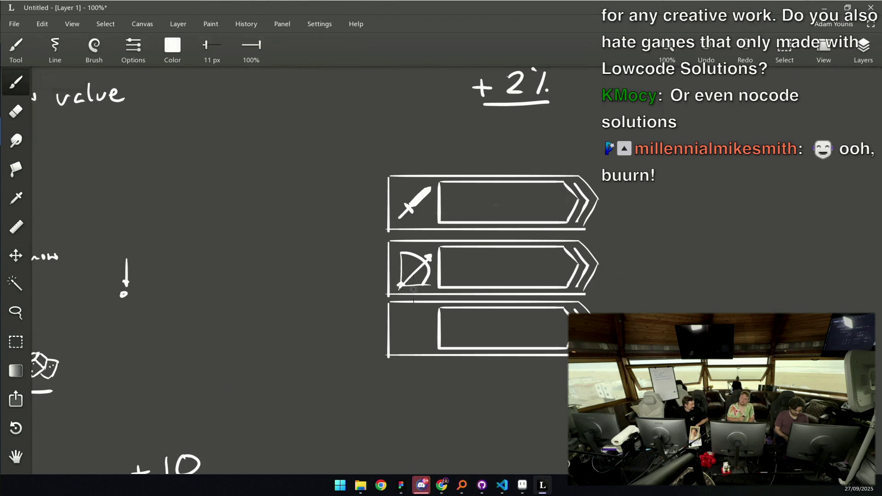
pyautogui.scroll(-2, 398, 289)
pyautogui.moveTo(401, 296)
pyautogui.mouseDown()
pyautogui.moveTo(403, 311)
pyautogui.moveTo(410, 293)
pyautogui.moveTo(428, 286)
pyautogui.moveTo(426, 304)
pyautogui.moveTo(419, 299)
pyautogui.mouseUp()
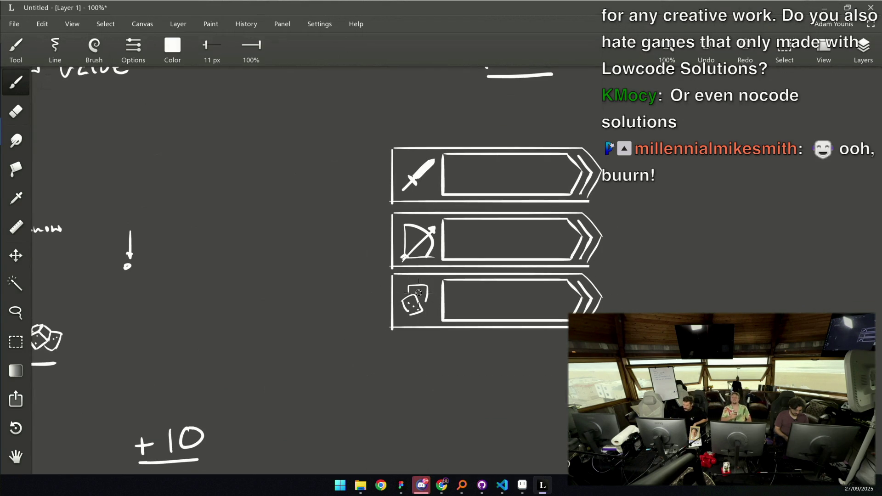
# Write +10 in the first bar
pyautogui.hscroll(2, 475, 269)
pyautogui.moveTo(451, 174); pyautogui.dragTo(480, 181)
pyautogui.moveTo(499, 164); pyautogui.dragTo(498, 164)
# Shorten the three bars by moving their right tips left
pyautogui.press('s')
pyautogui.moveTo(509, 124); pyautogui.dragTo(639, 399)
pyautogui.moveTo(597, 292)
pyautogui.mouseDown()
pyautogui.moveTo(566, 291)
pyautogui.moveTo(551, 276)
pyautogui.mouseUp()
pyautogui.press('Escape')
# Write 2 and 5 after the plus signs in the bow and dice bars
pyautogui.press('b')
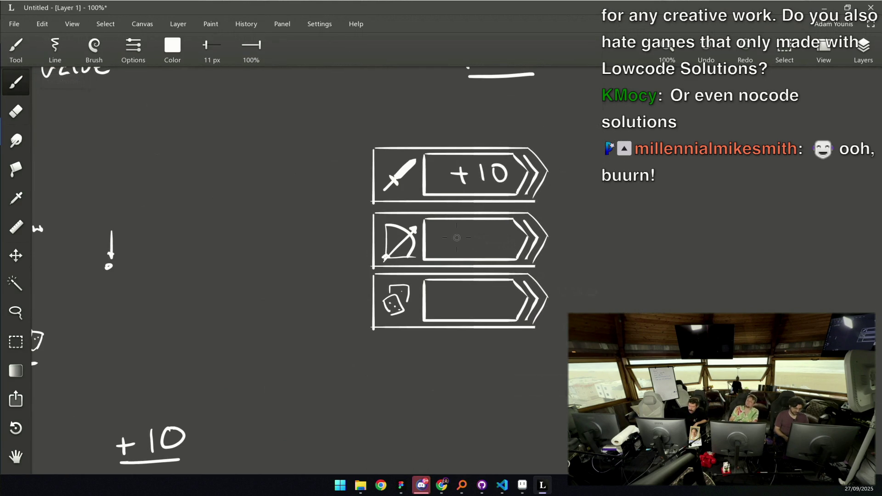
pyautogui.moveTo(476, 231); pyautogui.dragTo(489, 245)
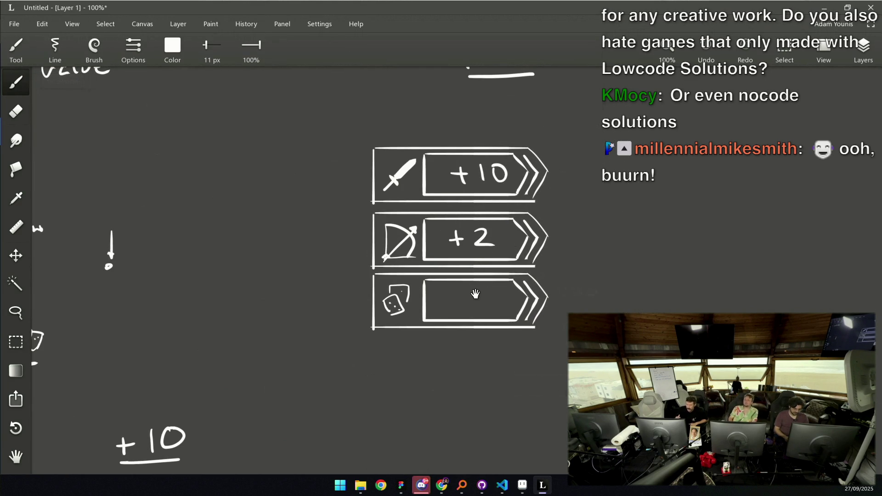
pyautogui.moveTo(475, 294); pyautogui.dragTo(473, 279)
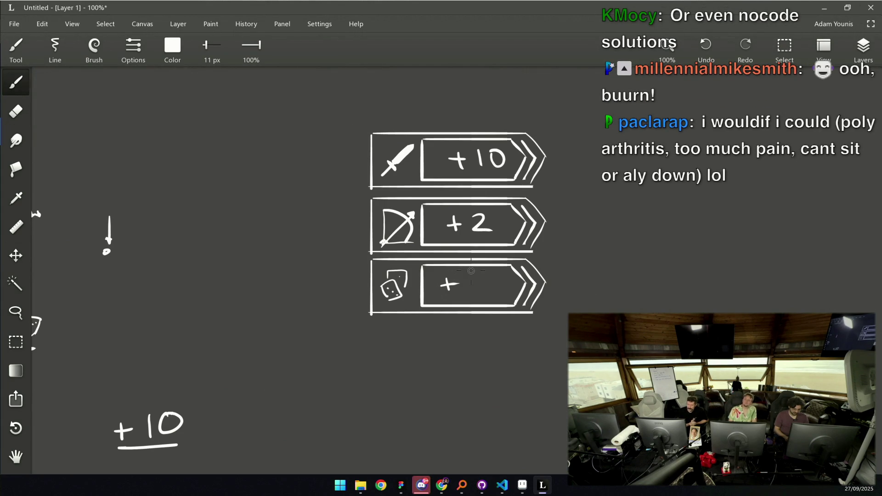
pyautogui.moveTo(469, 277); pyautogui.dragTo(480, 286)
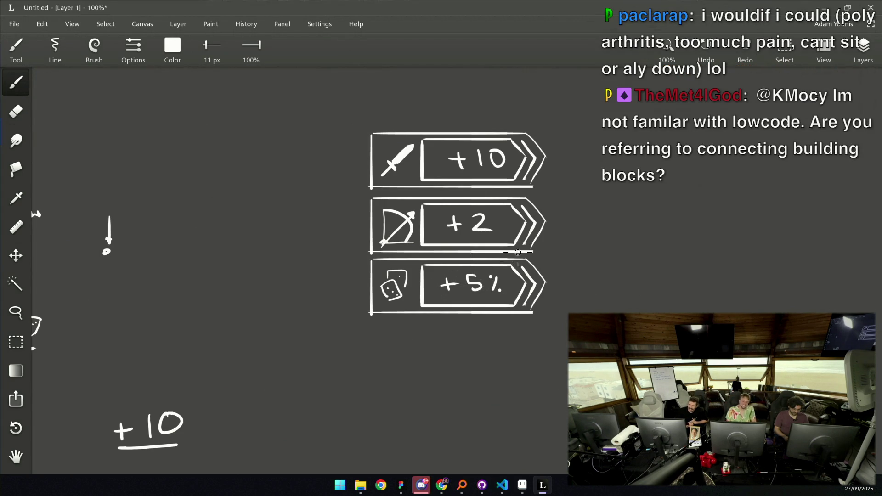
pyautogui.scroll(-5, 501, 276)
pyautogui.scroll(2, 504, 229)
pyautogui.scroll(2, 504, 230)
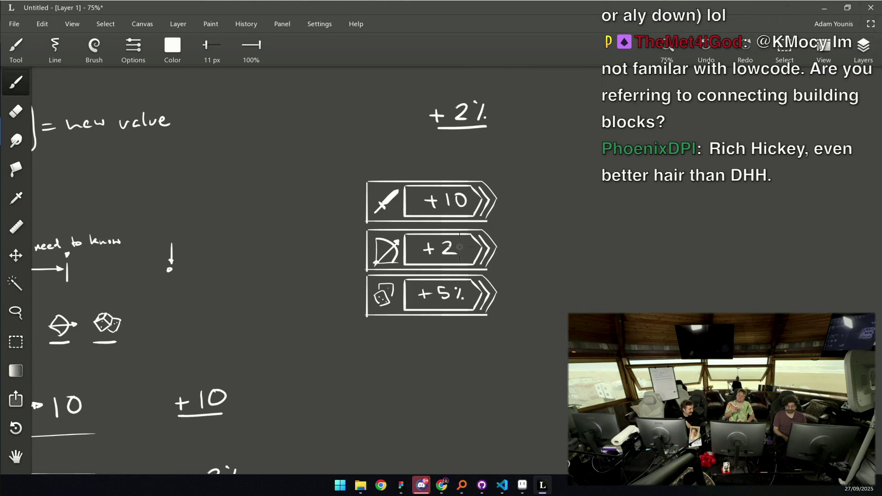
# Erase the inner chevrons of the +5% card
pyautogui.moveTo(462, 261); pyautogui.dragTo(469, 264)
pyautogui.scroll(1, 505, 301)
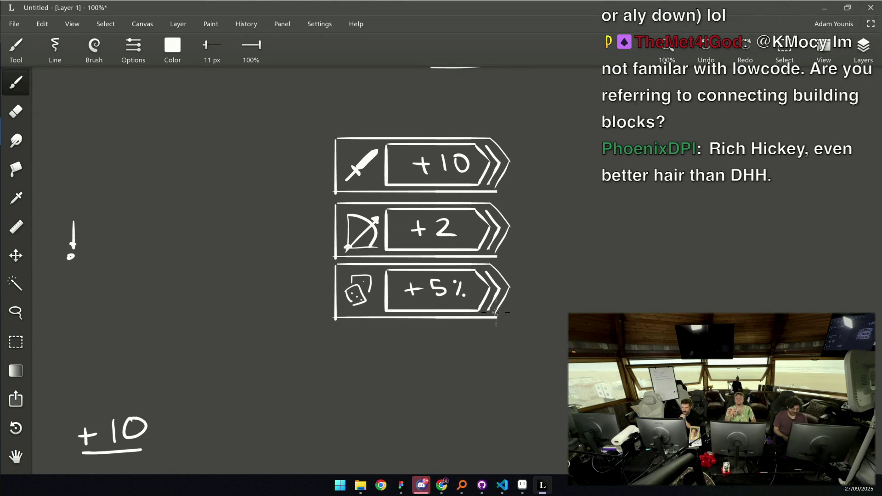
pyautogui.press('e')
pyautogui.moveTo(490, 300)
pyautogui.mouseDown()
pyautogui.moveTo(489, 146)
pyautogui.moveTo(514, 168)
pyautogui.mouseUp()
pyautogui.scroll(-3, 475, 267)
pyautogui.scroll(5, 507, 205)
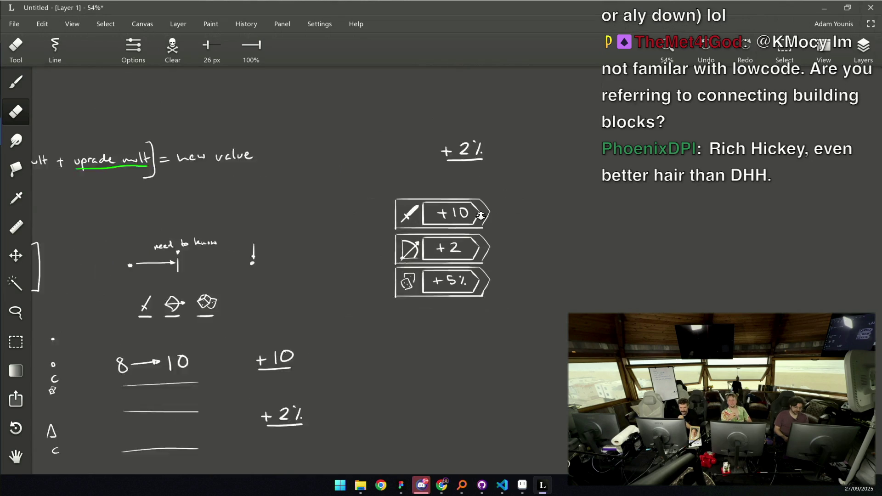
# Move the plus sign of +10 slightly down
pyautogui.press('r')
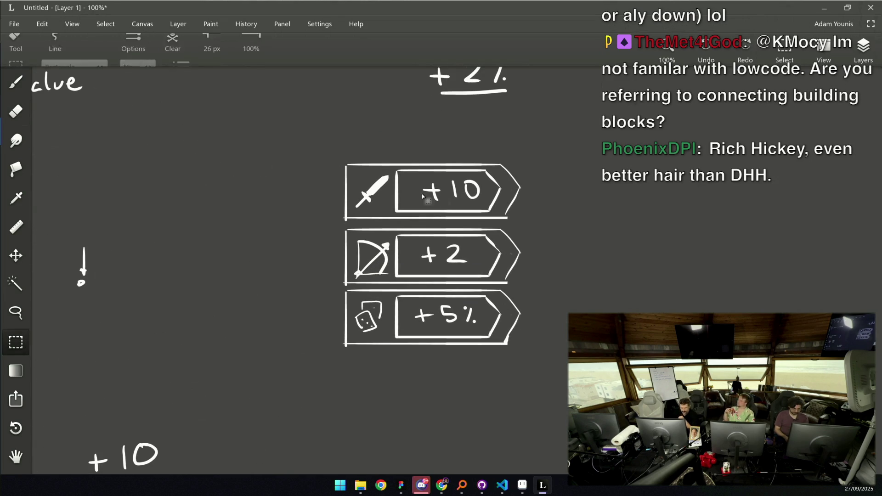
pyautogui.moveTo(414, 180)
pyautogui.mouseDown()
pyautogui.moveTo(437, 203)
pyautogui.moveTo(430, 196)
pyautogui.mouseUp()
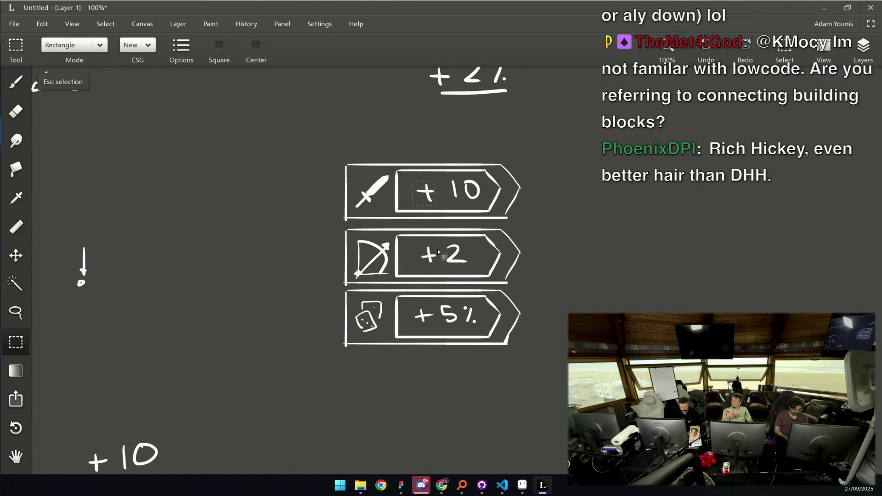
pyautogui.moveTo(419, 243)
pyautogui.mouseDown()
pyautogui.moveTo(438, 266)
pyautogui.moveTo(425, 258)
pyautogui.mouseUp()
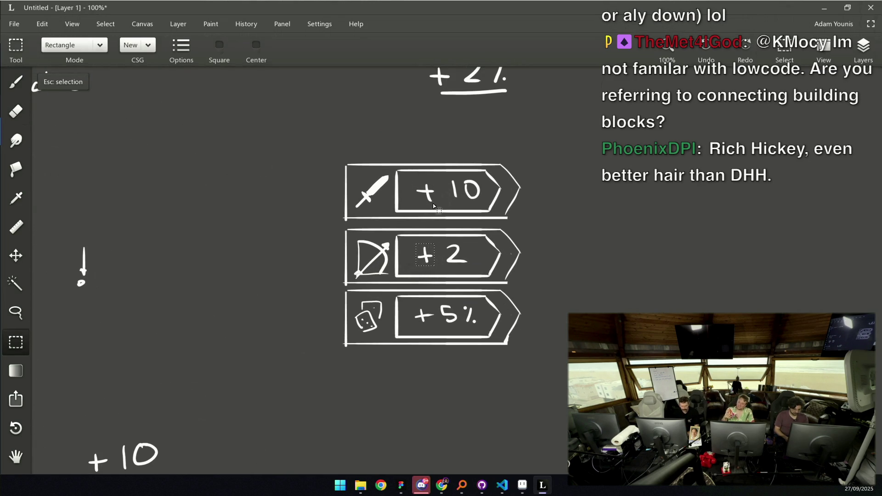
# Redraw the plus before 10 as a cleaner cross, using a smaller eraser first
pyautogui.press('e')
pyautogui.press('[')
pyautogui.press('[')
pyautogui.press('[')
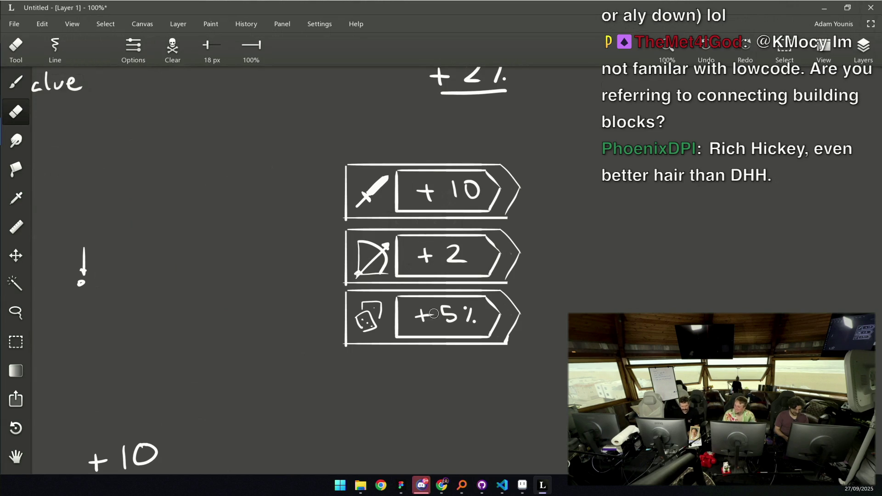
pyautogui.scroll(-2, 450, 241)
pyautogui.scroll(2, 450, 241)
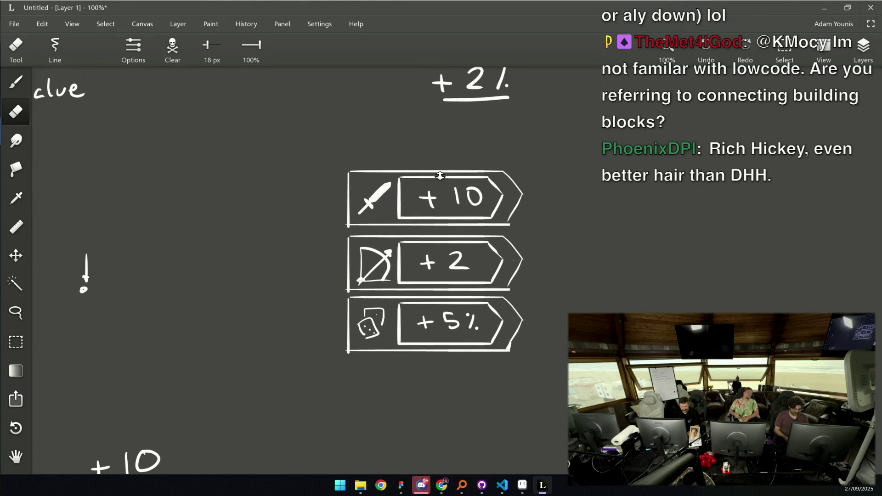
pyautogui.press('b')
pyautogui.moveTo(420, 199)
pyautogui.mouseDown()
pyautogui.moveTo(439, 199)
pyautogui.moveTo(432, 209)
pyautogui.moveTo(449, 190)
pyautogui.moveTo(465, 192)
pyautogui.moveTo(464, 202)
pyautogui.mouseUp()
# Set the brush colour to cyan #0EF0F2 (red 14, green 240, blue 242)
pyautogui.press('m')
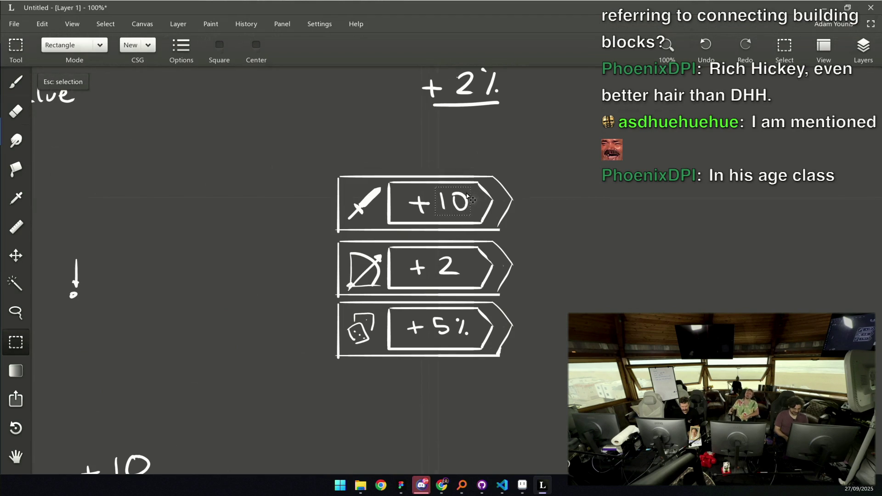
pyautogui.scroll(-4, 470, 207)
pyautogui.scroll(4, 432, 201)
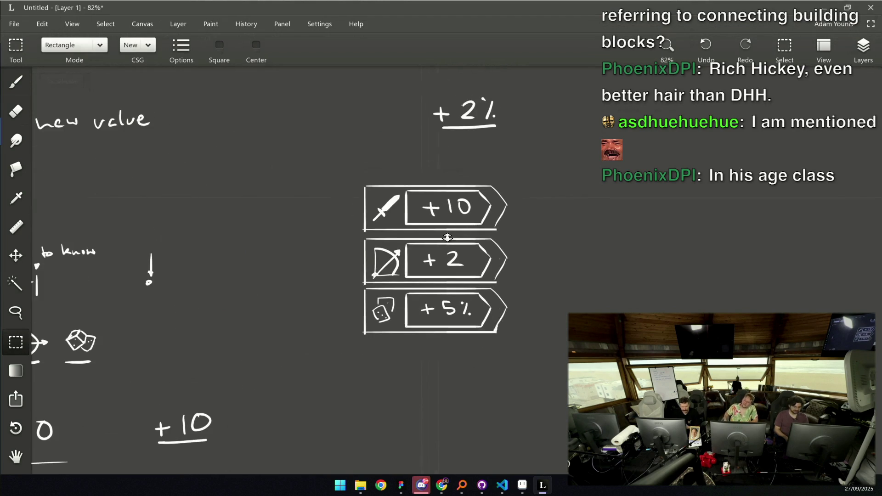
pyautogui.press('b')
pyautogui.click(173, 46)
pyautogui.moveTo(205, 112)
pyautogui.mouseDown()
pyautogui.moveTo(152, 112)
pyautogui.moveTo(226, 112)
pyautogui.moveTo(119, 112)
pyautogui.mouseUp()
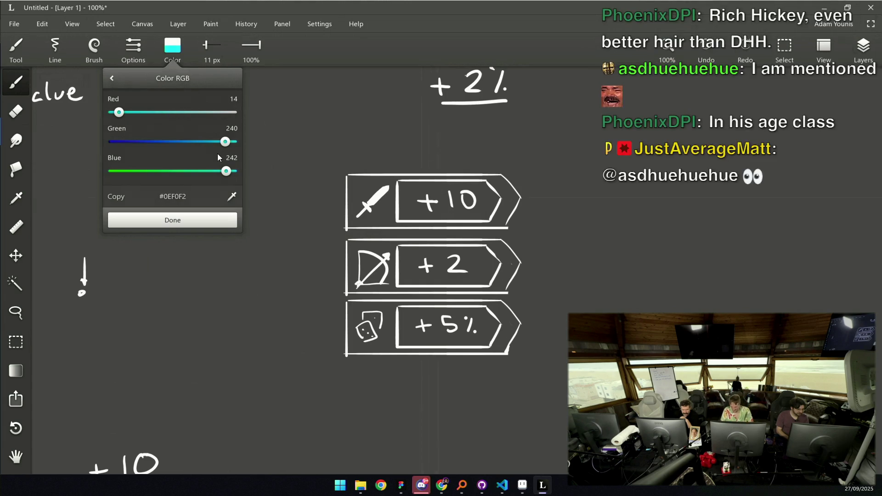
# Enlarge the cyan brush to 18 px for the sword's bracket
pyautogui.click(363, 198)
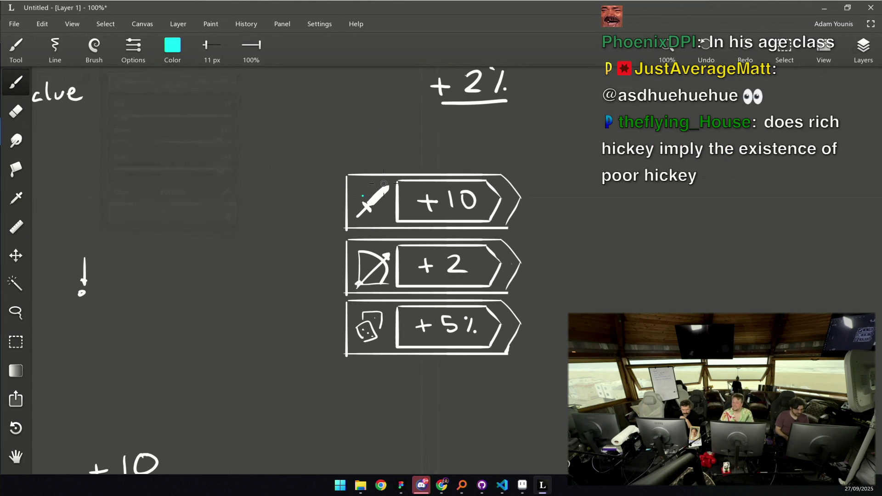
pyautogui.press(']')
pyautogui.press(']')
pyautogui.press(']')
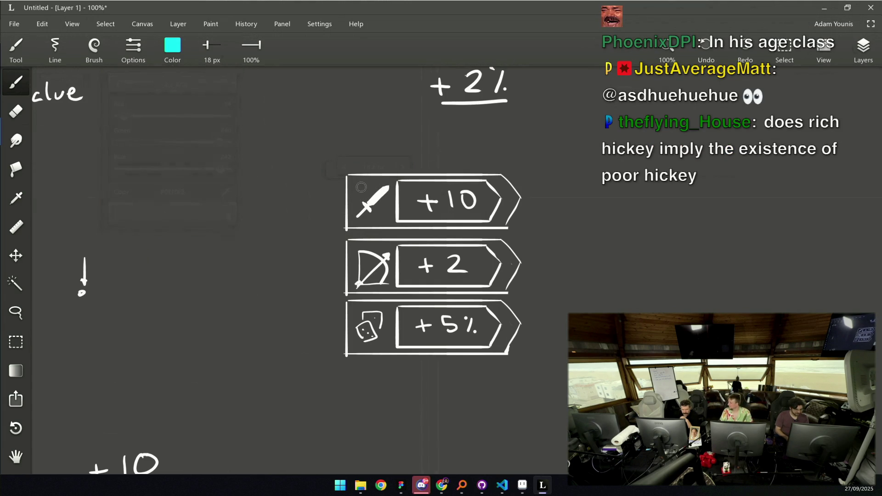
pyautogui.moveTo(354, 181)
pyautogui.mouseDown()
pyautogui.moveTo(389, 180)
pyautogui.moveTo(360, 194)
pyautogui.moveTo(387, 214)
pyautogui.moveTo(388, 203)
pyautogui.mouseUp()
pyautogui.hotkey('ctrl', 'z')
# Mix an orange brush colour and paint an orange bracket beside the dice icon
pyautogui.click(172, 45)
pyautogui.moveTo(195, 142); pyautogui.dragTo(171, 142)
pyautogui.moveTo(119, 112); pyautogui.dragTo(224, 112)
pyautogui.moveTo(171, 141); pyautogui.dragTo(126, 141)
pyautogui.moveTo(226, 171); pyautogui.dragTo(169, 171)
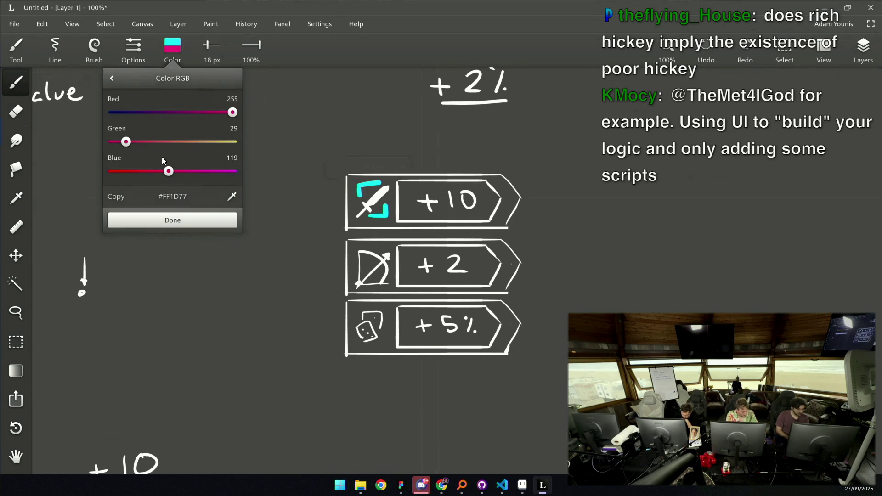
pyautogui.moveTo(132, 142); pyautogui.dragTo(197, 141)
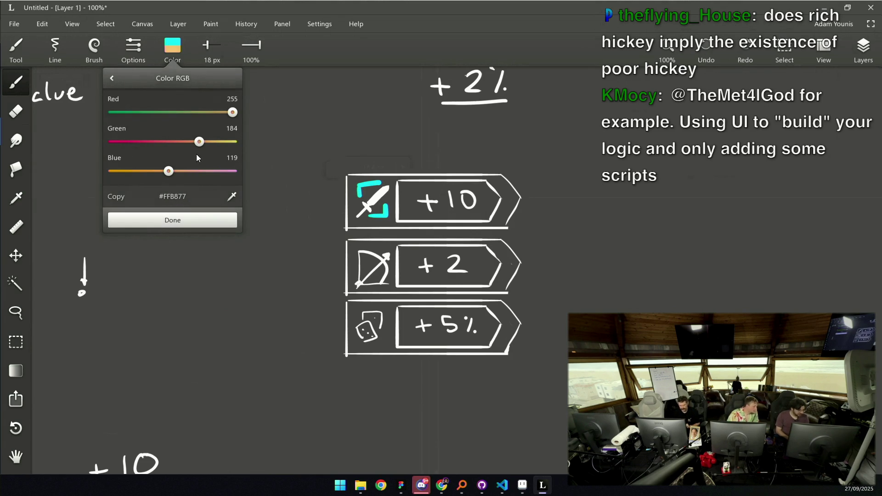
pyautogui.click(184, 220)
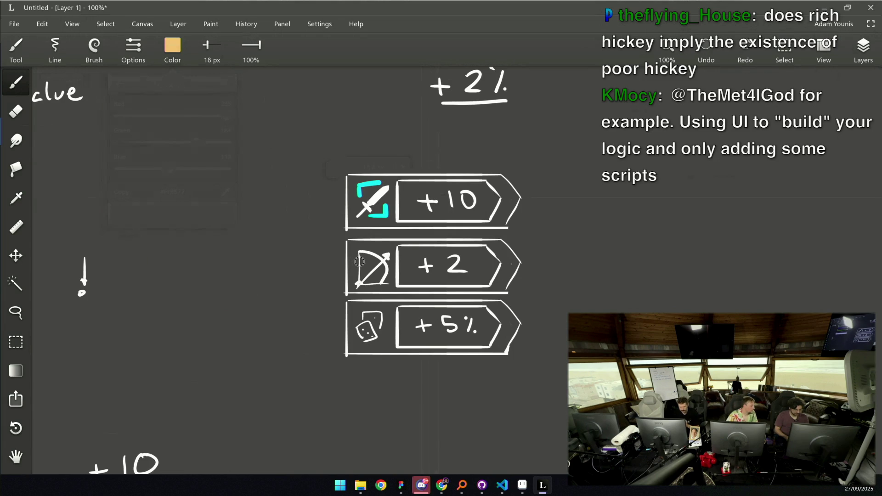
pyautogui.moveTo(355, 324)
pyautogui.mouseDown()
pyautogui.moveTo(354, 311)
pyautogui.moveTo(367, 307)
pyautogui.moveTo(379, 336)
pyautogui.mouseUp()
# Mix a purple brush colour and paint a purple bracket around the bow
pyautogui.click(173, 46)
pyautogui.moveTo(197, 141)
pyautogui.mouseDown()
pyautogui.moveTo(145, 142)
pyautogui.moveTo(159, 113)
pyautogui.mouseUp()
pyautogui.click(164, 142)
pyautogui.moveTo(168, 171); pyautogui.dragTo(199, 171)
pyautogui.moveTo(163, 142)
pyautogui.mouseDown()
pyautogui.moveTo(183, 143)
pyautogui.moveTo(160, 143)
pyautogui.mouseUp()
pyautogui.moveTo(159, 112); pyautogui.dragTo(178, 112)
pyautogui.click(357, 256)
pyautogui.moveTo(355, 255)
pyautogui.mouseDown()
pyautogui.moveTo(354, 271)
pyautogui.moveTo(354, 250)
pyautogui.moveTo(383, 247)
pyautogui.moveTo(392, 256)
pyautogui.mouseUp()
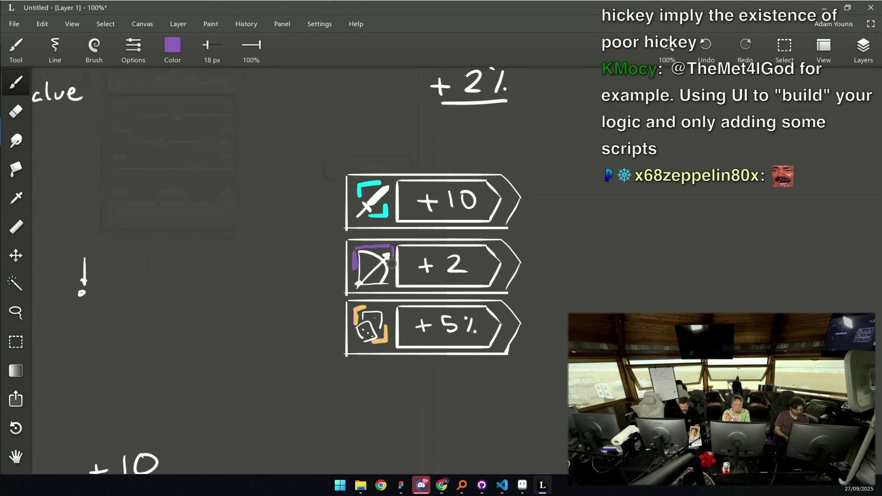
pyautogui.moveTo(361, 287); pyautogui.dragTo(391, 287)
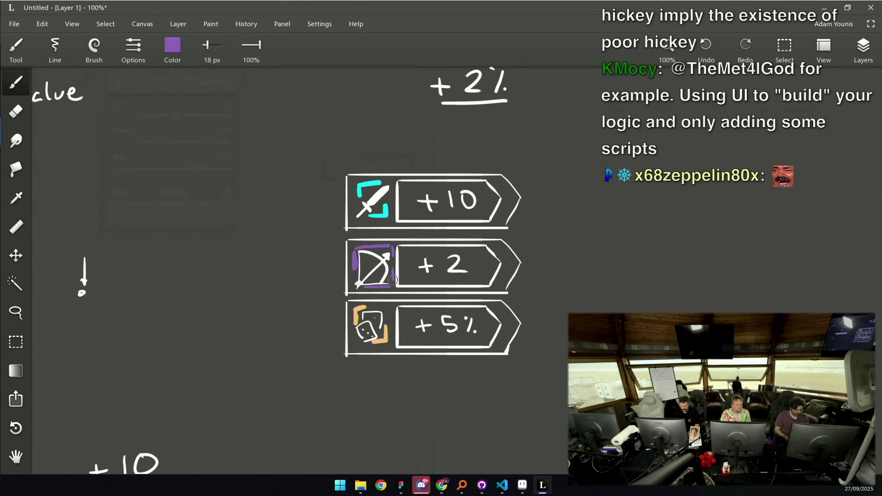
pyautogui.scroll(-5, 411, 237)
pyautogui.scroll(6, 427, 240)
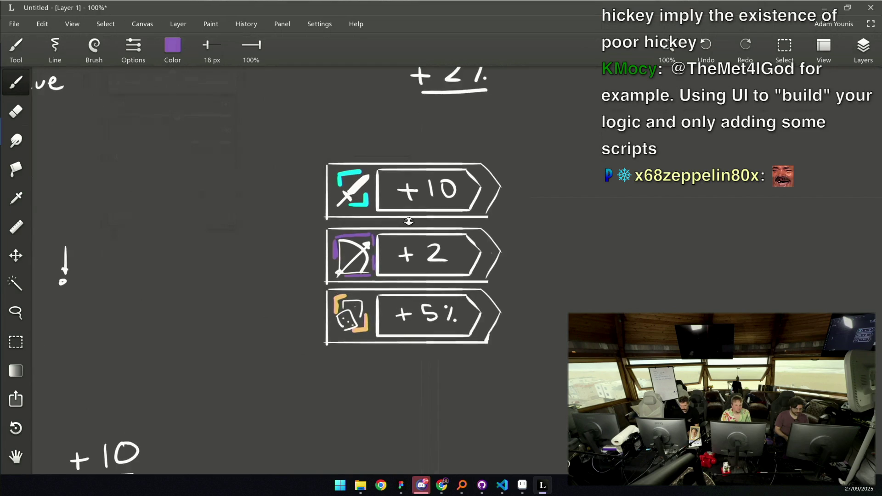
# Paint the plus signs of +10, +2 and +5% light blue
pyautogui.click(173, 45)
pyautogui.moveTo(395, 174)
pyautogui.mouseDown()
pyautogui.moveTo(426, 173)
pyautogui.moveTo(411, 188)
pyautogui.mouseUp()
pyautogui.moveTo(396, 267)
pyautogui.mouseDown()
pyautogui.moveTo(424, 266)
pyautogui.moveTo(410, 278)
pyautogui.mouseUp()
pyautogui.moveTo(392, 350)
pyautogui.mouseDown()
pyautogui.moveTo(415, 350)
pyautogui.moveTo(403, 361)
pyautogui.mouseUp()
pyautogui.scroll(-3, 426, 288)
pyautogui.scroll(1, 427, 288)
# Trim stray blue paint from the +10 plus sign with the eraser
pyautogui.press('e')
pyautogui.scroll(-4, 422, 273)
pyautogui.scroll(6, 421, 272)
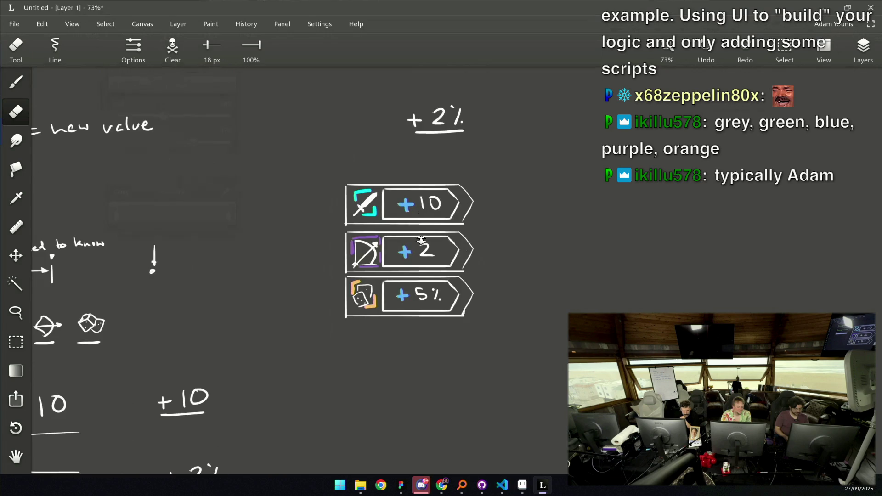
pyautogui.moveTo(403, 183)
pyautogui.mouseDown()
pyautogui.moveTo(411, 161)
pyautogui.moveTo(412, 178)
pyautogui.mouseUp()
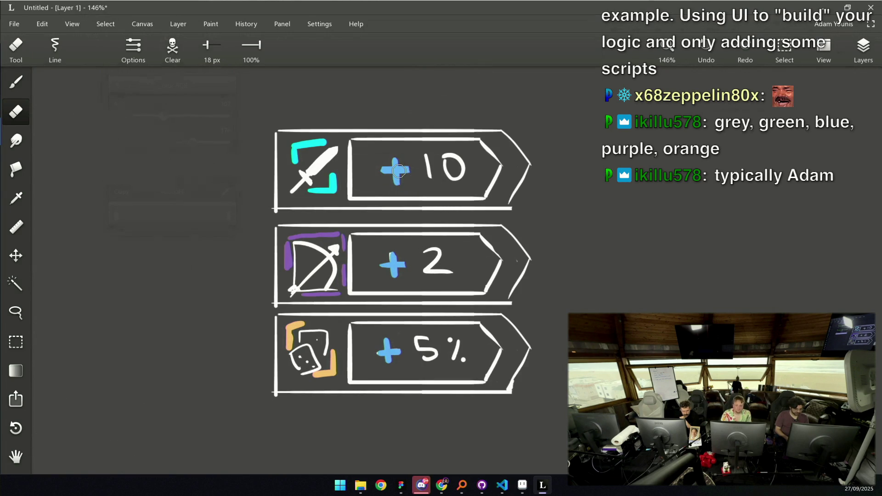
pyautogui.press('b')
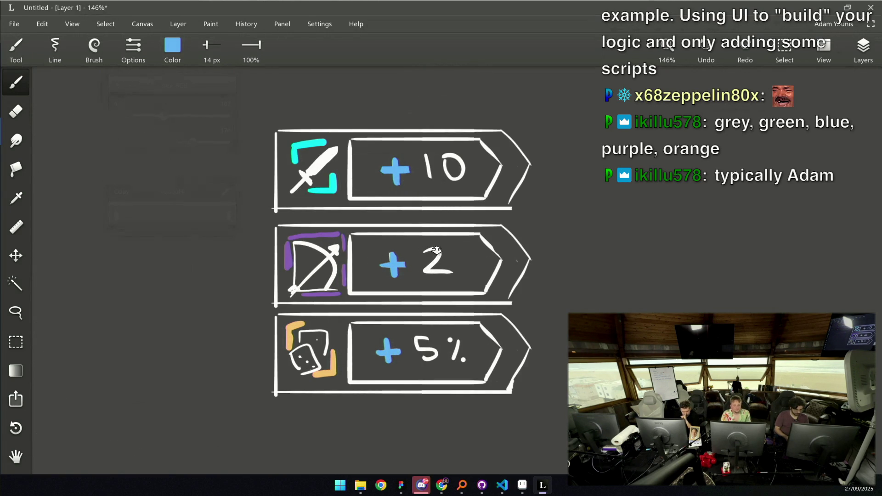
pyautogui.scroll(-5, 562, 220)
pyautogui.moveTo(562, 220); pyautogui.dragTo(505, 253)
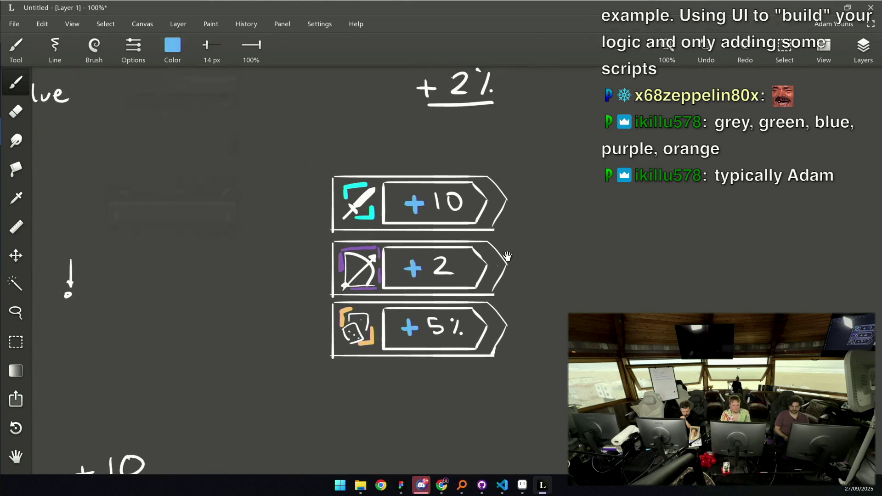
pyautogui.scroll(2, 506, 252)
pyautogui.press('m')
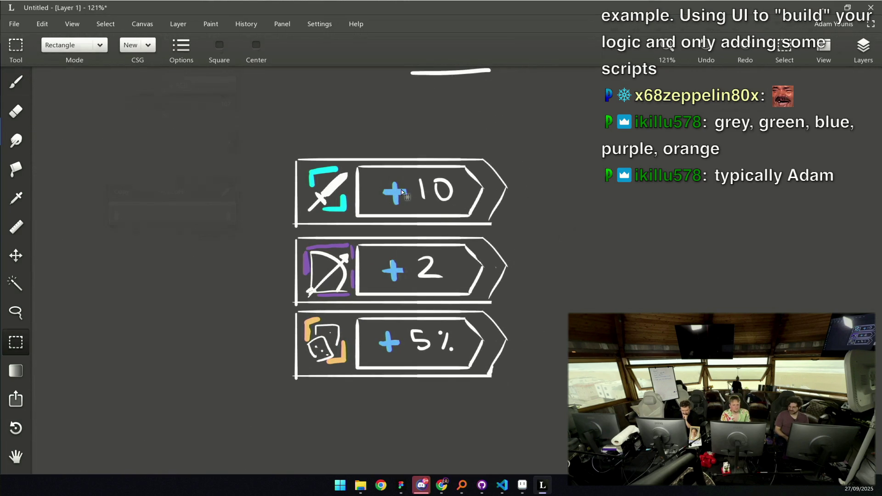
pyautogui.scroll(3, 385, 187)
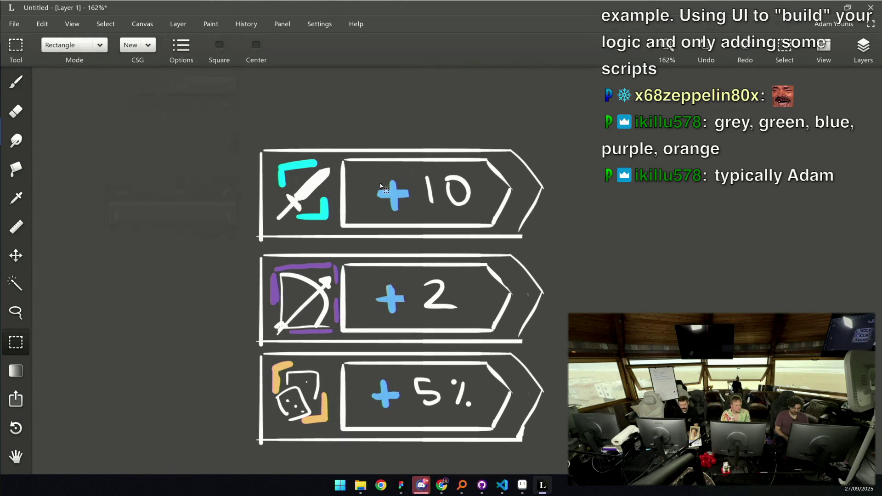
pyautogui.moveTo(372, 174)
pyautogui.mouseDown()
pyautogui.moveTo(414, 193)
pyautogui.moveTo(406, 198)
pyautogui.mouseUp()
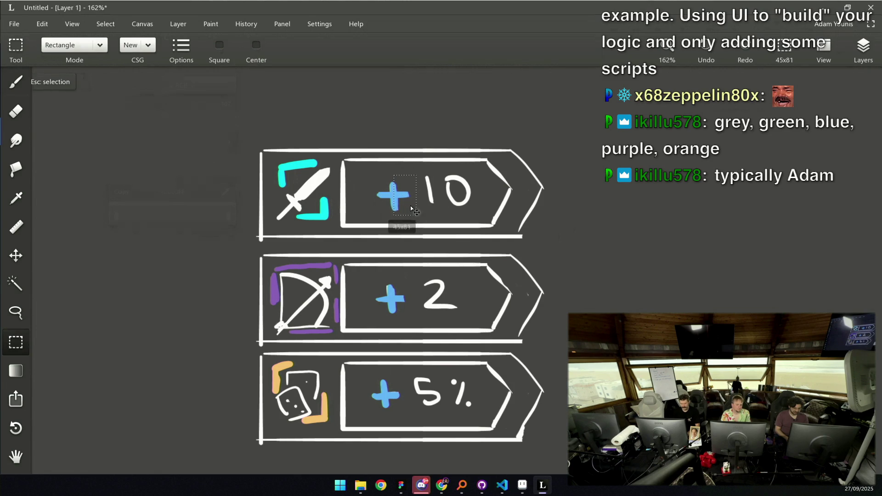
pyautogui.moveTo(370, 171); pyautogui.dragTo(414, 194)
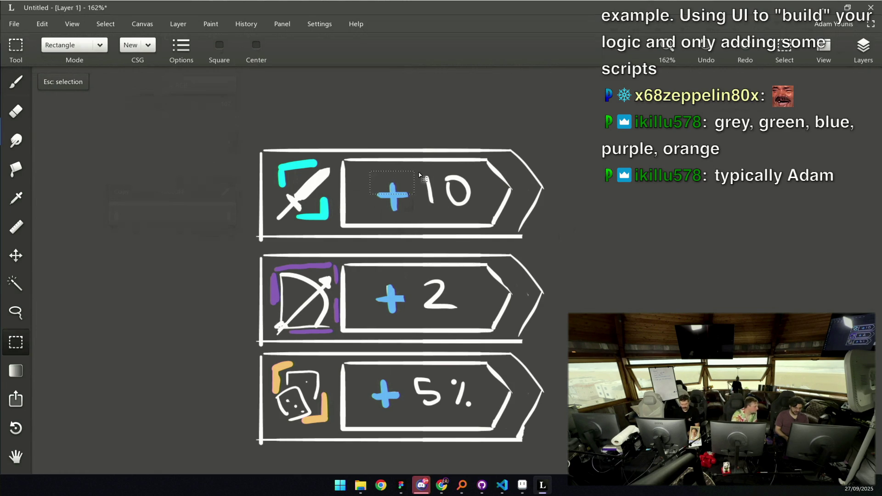
pyautogui.press('b')
pyautogui.hotkey('ctrl', '0')
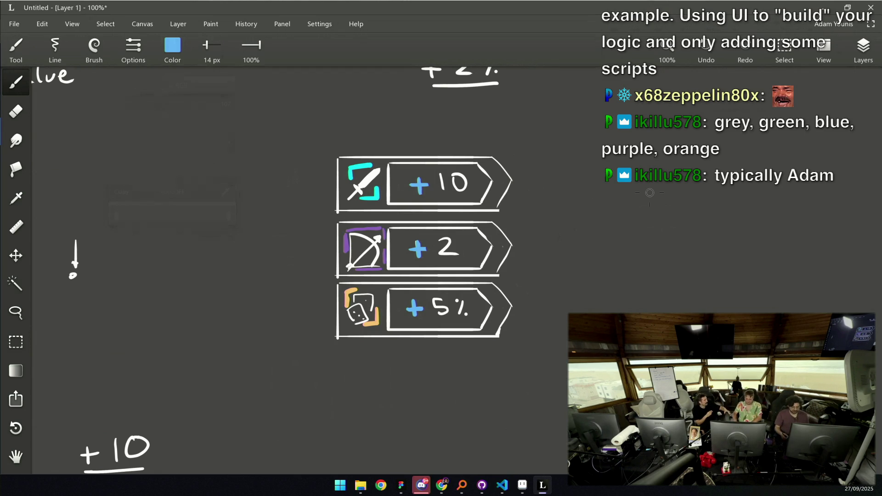
pyautogui.press('m')
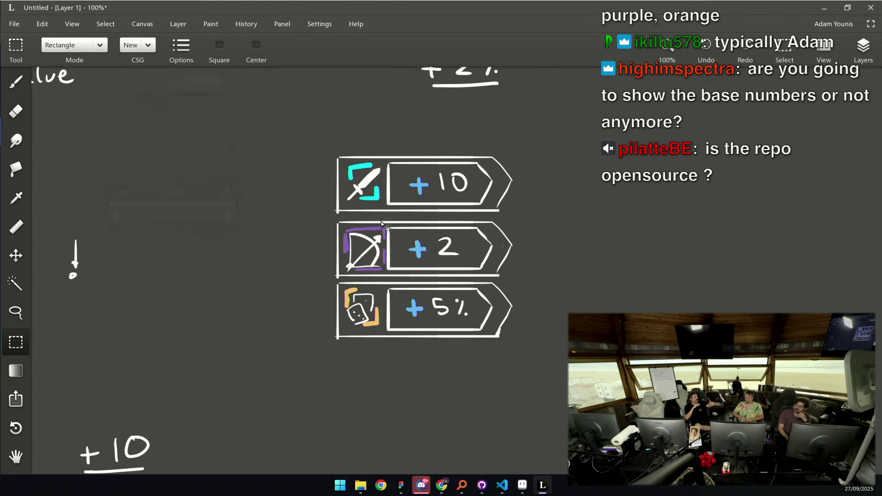
pyautogui.press('e')
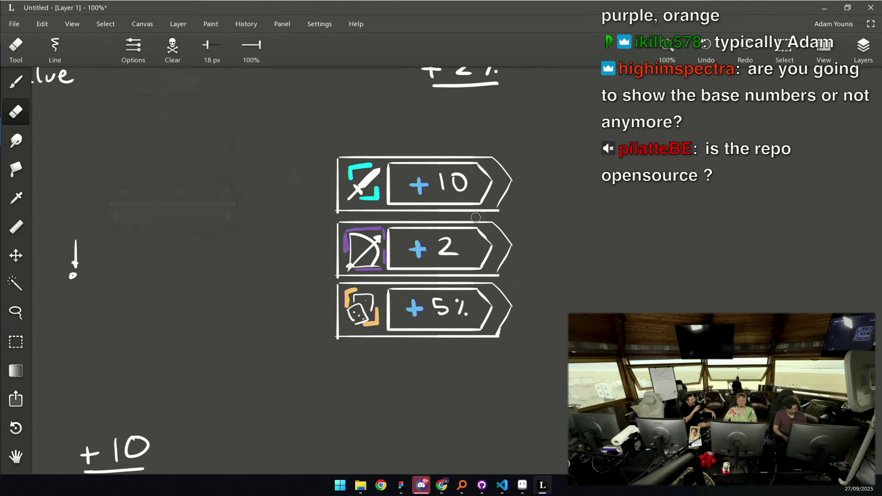
pyautogui.press(']')
pyautogui.press(']')
pyautogui.press(']')
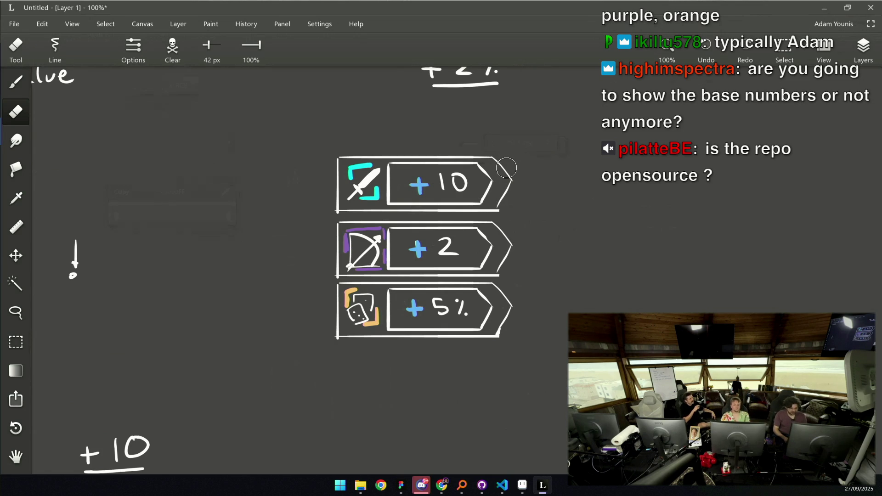
# Erase the outer chevrons and inner value-box tips on all three cards
pyautogui.moveTo(500, 154)
pyautogui.mouseDown()
pyautogui.moveTo(500, 326)
pyautogui.moveTo(507, 236)
pyautogui.moveTo(509, 317)
pyautogui.mouseUp()
pyautogui.moveTo(490, 152)
pyautogui.mouseDown()
pyautogui.moveTo(487, 324)
pyautogui.moveTo(481, 174)
pyautogui.moveTo(481, 203)
pyautogui.mouseUp()
pyautogui.press('b')
pyautogui.hotkey('ctrl', 'z')
# Close the +10 and +2 boxes with straight white right edges
pyautogui.scroll(3, 480, 167)
pyautogui.keyDown('alt'); pyautogui.click(488, 164); pyautogui.keyUp('alt')
pyautogui.moveTo(489, 164); pyautogui.dragTo(490, 223)
pyautogui.moveTo(487, 260); pyautogui.dragTo(488, 326)
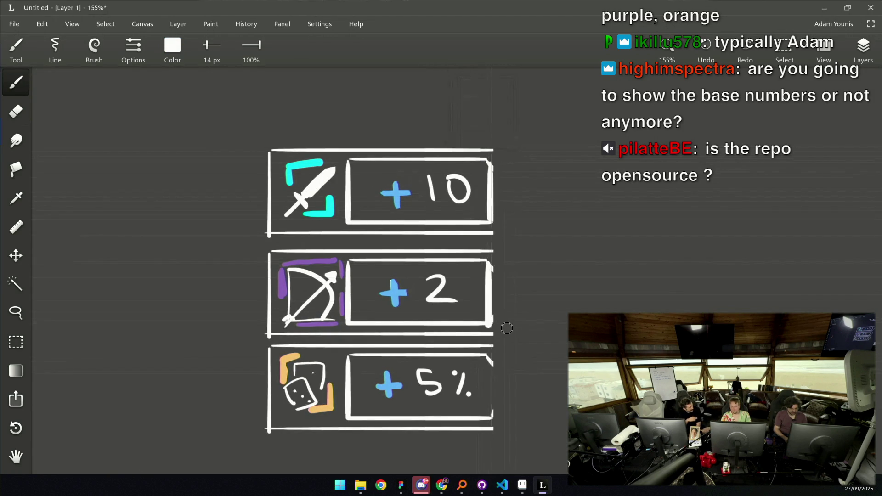
pyautogui.moveTo(492, 260); pyautogui.dragTo(491, 318)
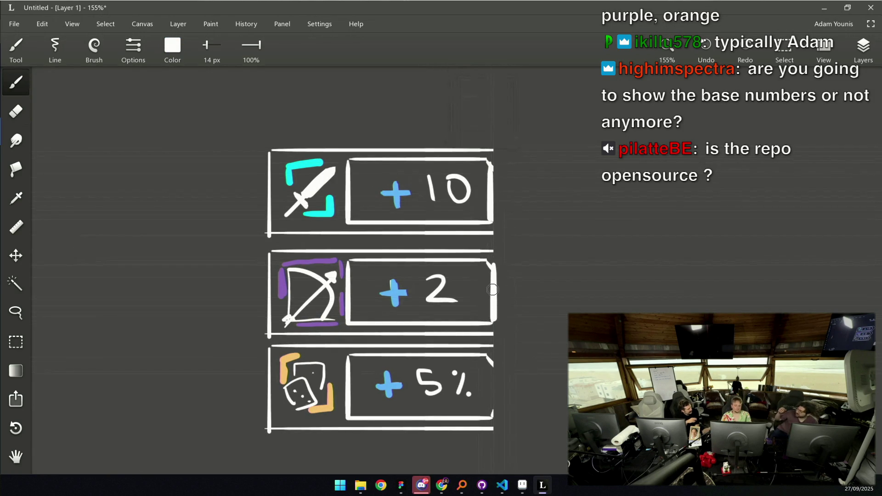
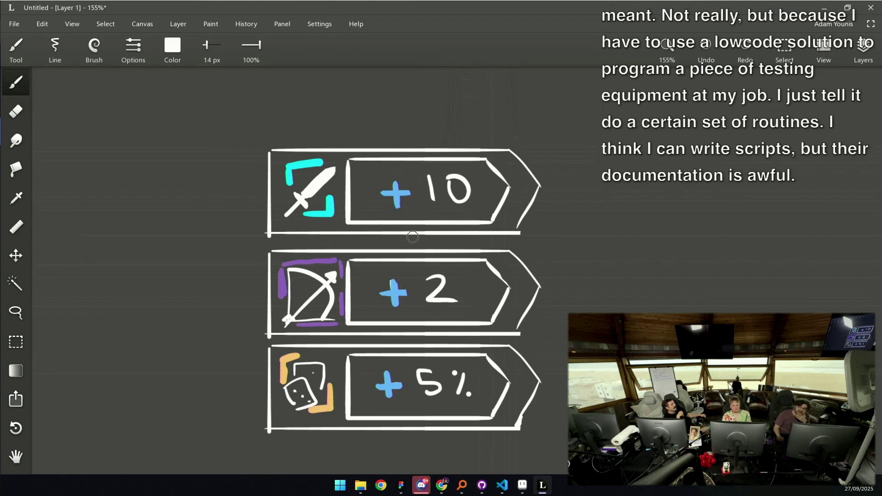
# Sketch chevron lines in the top banner's arrow tip, then undo the bad strokes
pyautogui.moveTo(532, 150); pyautogui.dragTo(528, 241)
pyautogui.moveTo(491, 166)
pyautogui.mouseDown()
pyautogui.moveTo(491, 209)
pyautogui.moveTo(506, 185)
pyautogui.mouseUp()
pyautogui.hotkey('ctrl', 'z')
pyautogui.hotkey('ctrl', 'z')
pyautogui.hotkey('ctrl', 'z')
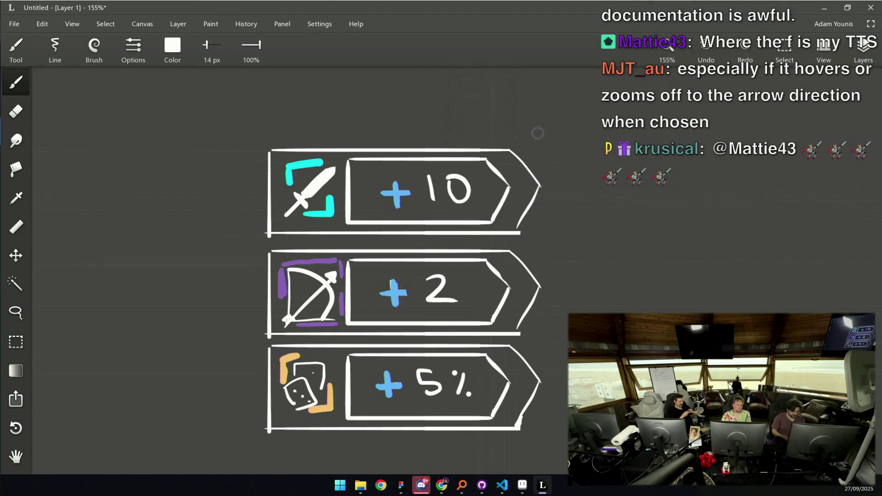
# Redraw an inner chevron line in the arrow tip of all three banners
pyautogui.hscroll(1, 434, 230)
pyautogui.moveTo(491, 180)
pyautogui.mouseDown()
pyautogui.moveTo(502, 192)
pyautogui.moveTo(493, 215)
pyautogui.mouseUp()
pyautogui.moveTo(490, 275)
pyautogui.mouseDown()
pyautogui.moveTo(504, 298)
pyautogui.moveTo(494, 321)
pyautogui.mouseUp()
pyautogui.moveTo(488, 371); pyautogui.dragTo(494, 404)
# Zoom out and recentre the banners, then bring lower-third.aseprite to the front
pyautogui.scroll(-3, 494, 404)
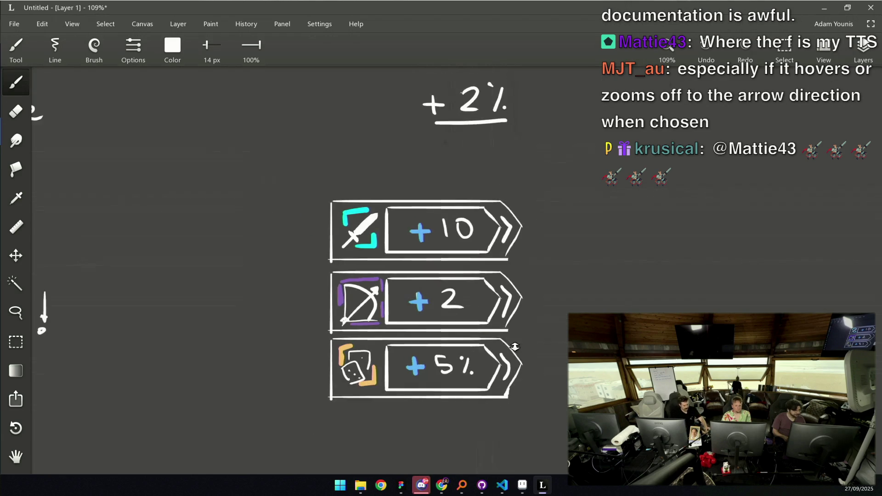
pyautogui.hscroll(2, 475, 246)
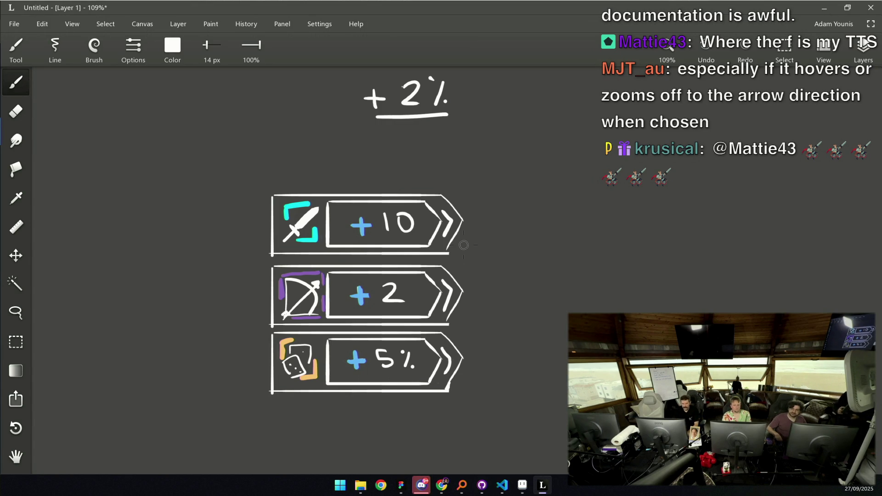
pyautogui.moveTo(464, 209); pyautogui.dragTo(457, 225)
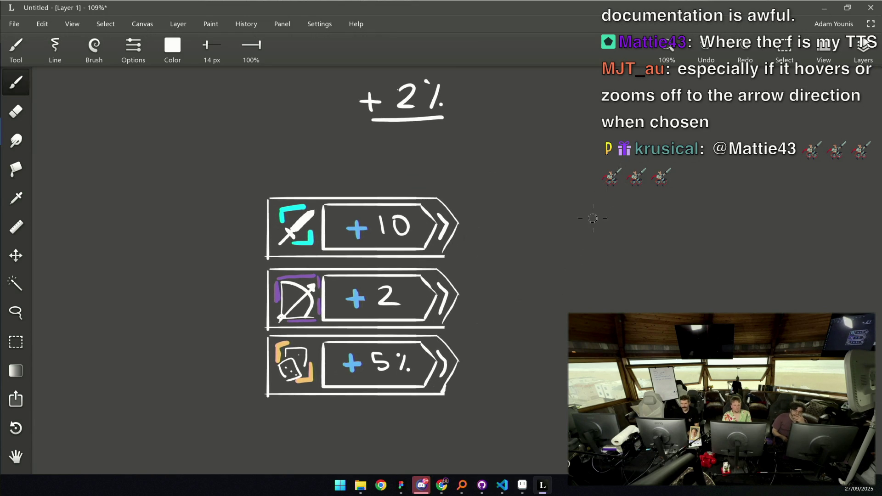
pyautogui.click(525, 487)
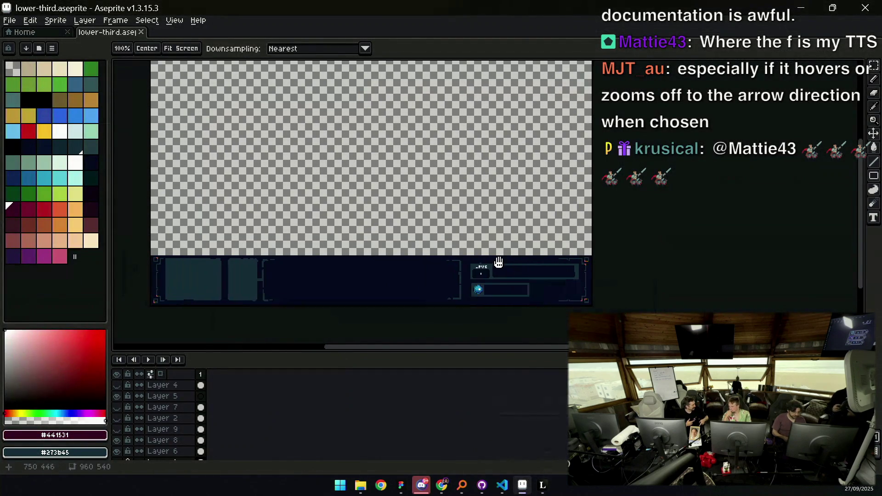
# Reopen lower-third from the recent files and close the duplicate copy
pyautogui.click(9, 20)
pyautogui.moveTo(55, 53)
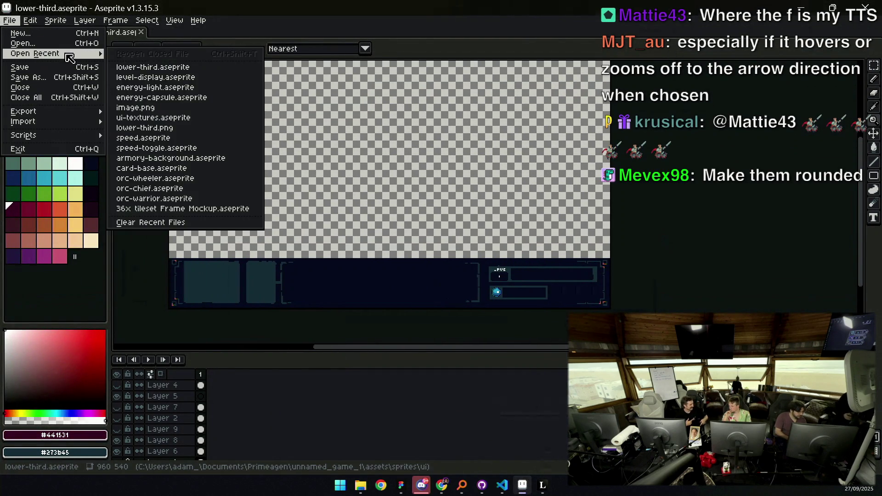
pyautogui.click(192, 67)
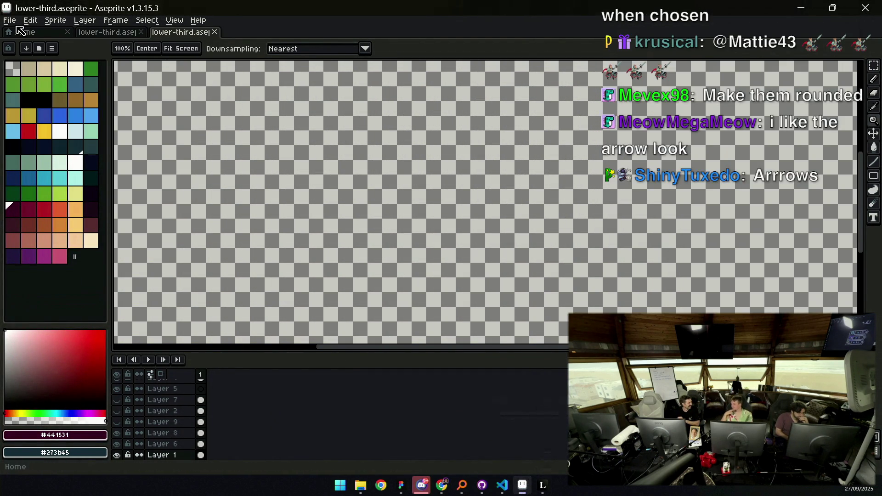
pyautogui.click(214, 31)
# Open level-display.aseprite from the recent files list
pyautogui.click(9, 20)
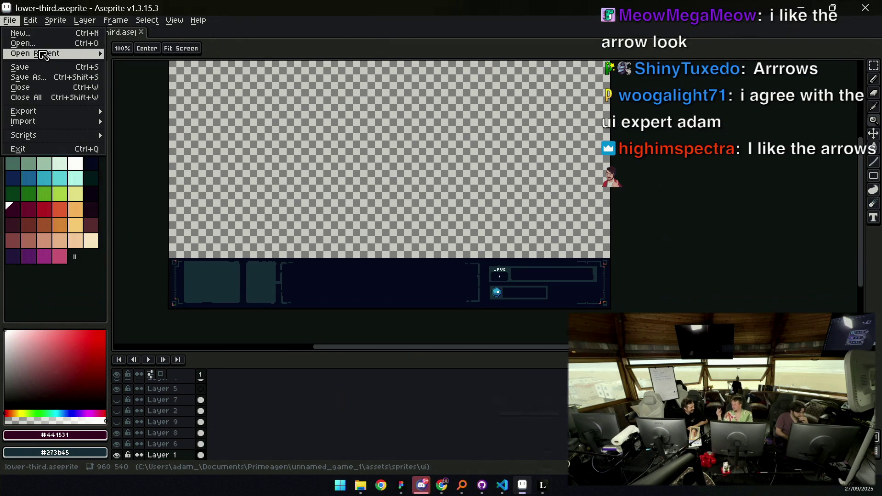
pyautogui.moveTo(46, 53)
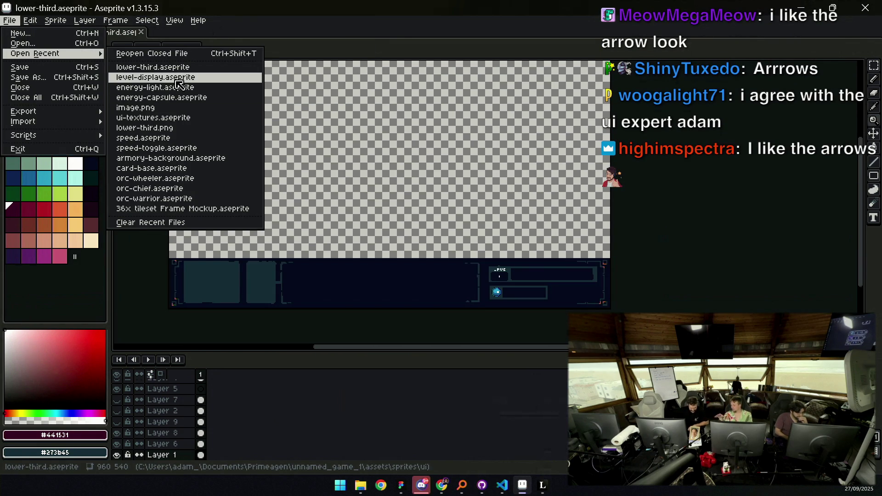
pyautogui.click(179, 78)
pyautogui.scroll(4, 469, 219)
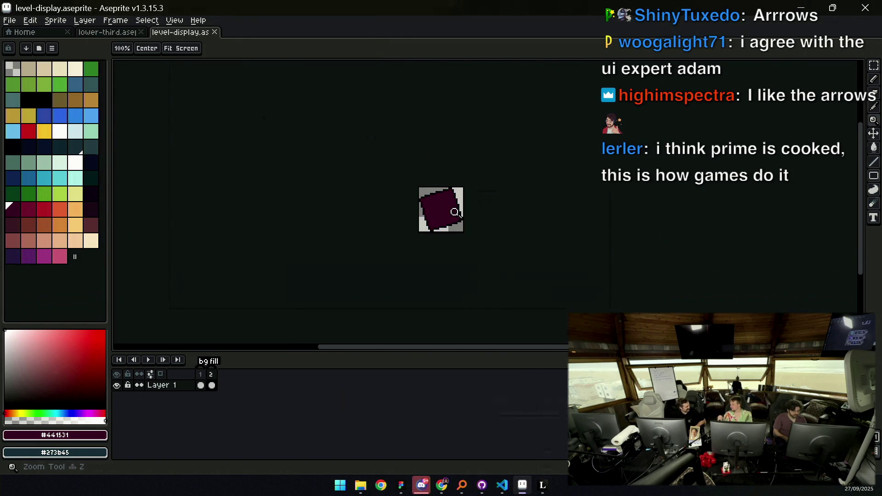
# Bring up the recent files list again and dismiss it without opening anything
pyautogui.click(9, 20)
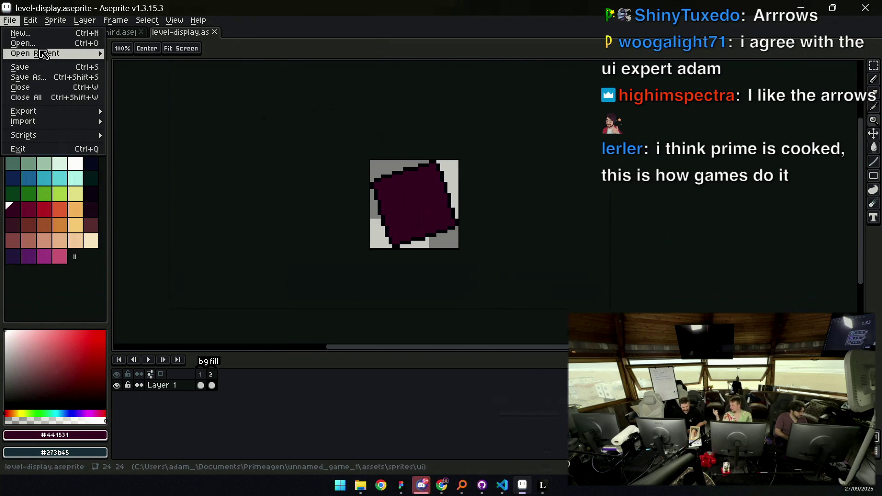
pyautogui.moveTo(46, 53)
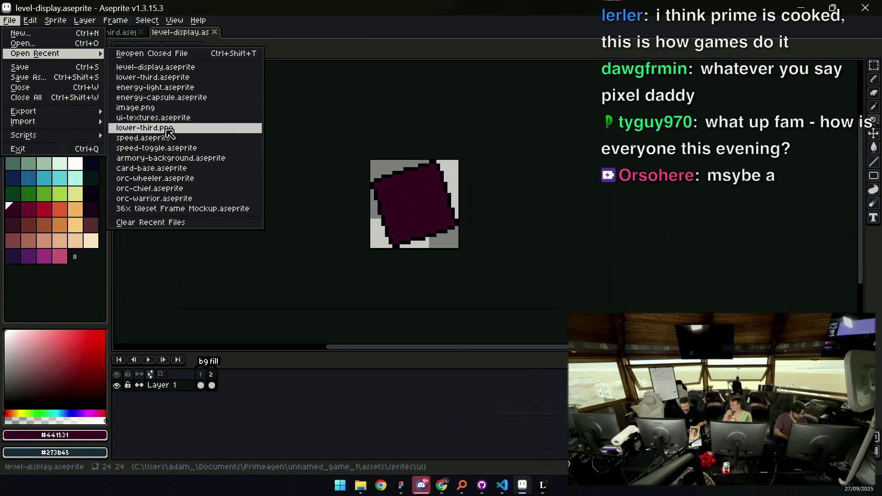
pyautogui.press('Escape')
pyautogui.scroll(2, 411, 199)
pyautogui.scroll(-2, 412, 201)
# Zoom in and pan to the lower armory slots, then return to the banner sketch
pyautogui.press('z')
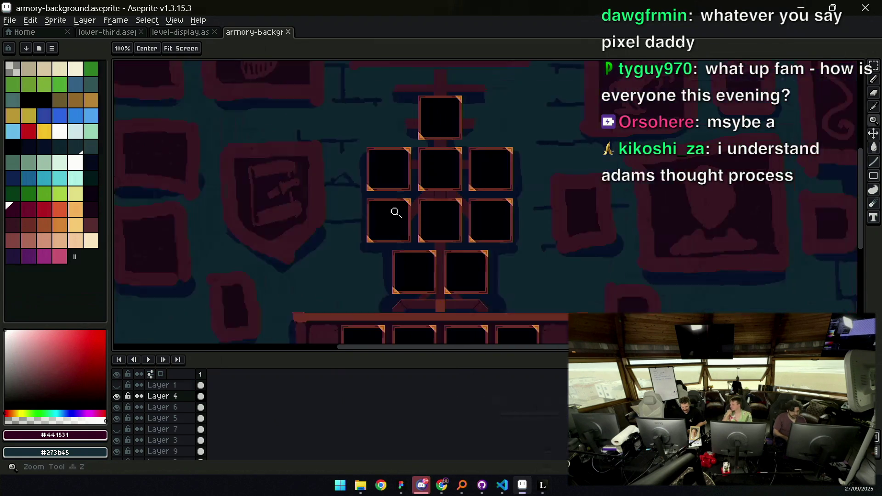
pyautogui.scroll(2, 408, 206)
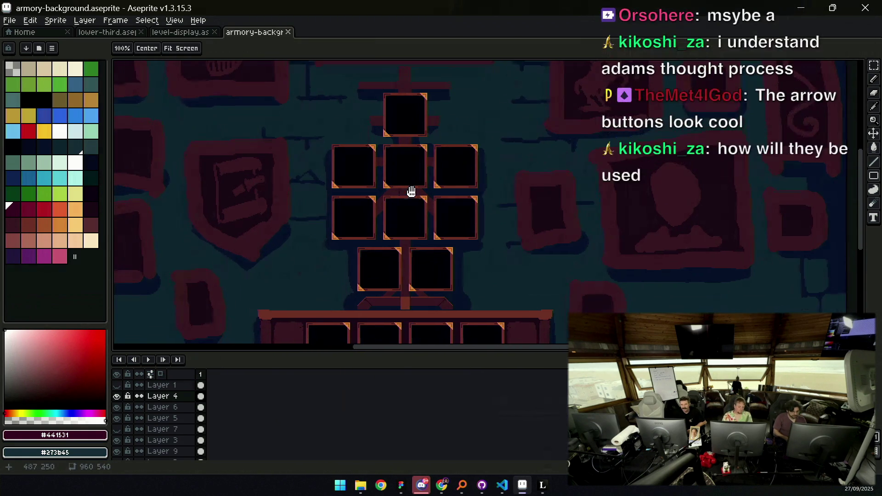
pyautogui.scroll(2, 413, 205)
pyautogui.scroll(-5, 406, 142)
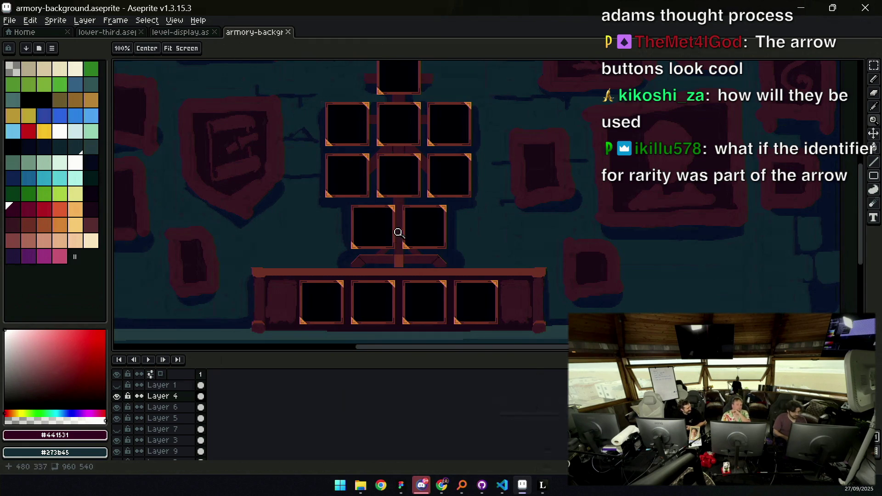
pyautogui.moveTo(400, 287); pyautogui.dragTo(400, 232)
pyautogui.hotkey('alt', 'Tab')
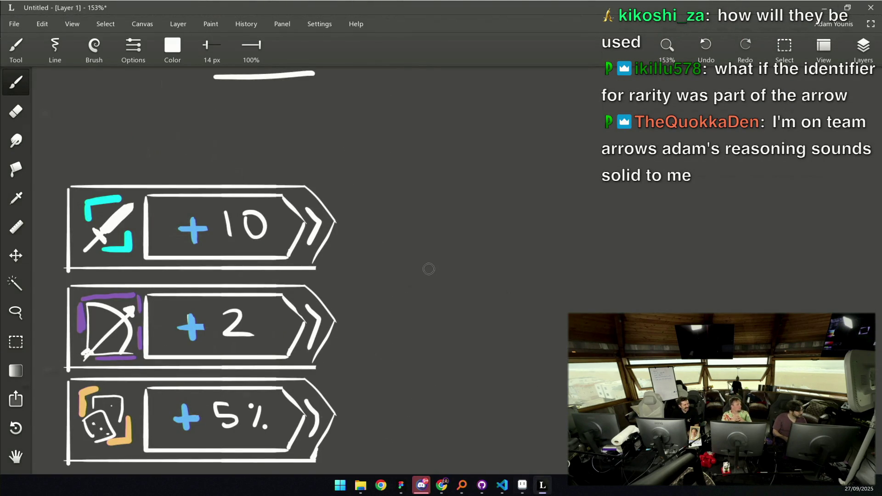
# Zoom out over the chevron banner sketch, pick the eraser, then return to armory-background in Aseprite
pyautogui.scroll(-2, 421, 250)
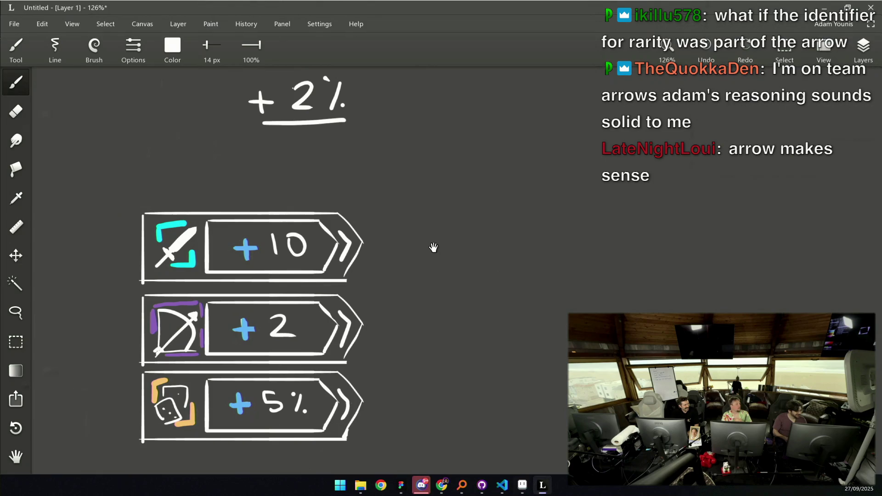
pyautogui.scroll(-1, 416, 230)
pyautogui.press('e')
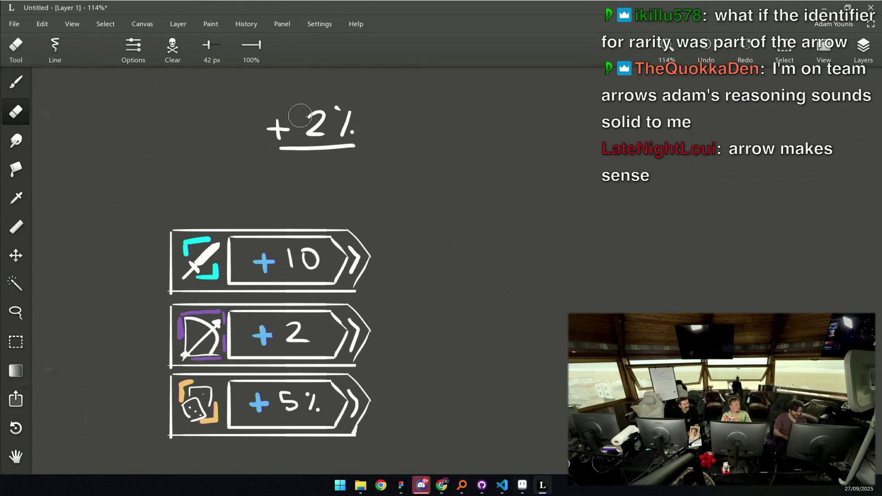
pyautogui.scroll(-1, 378, 169)
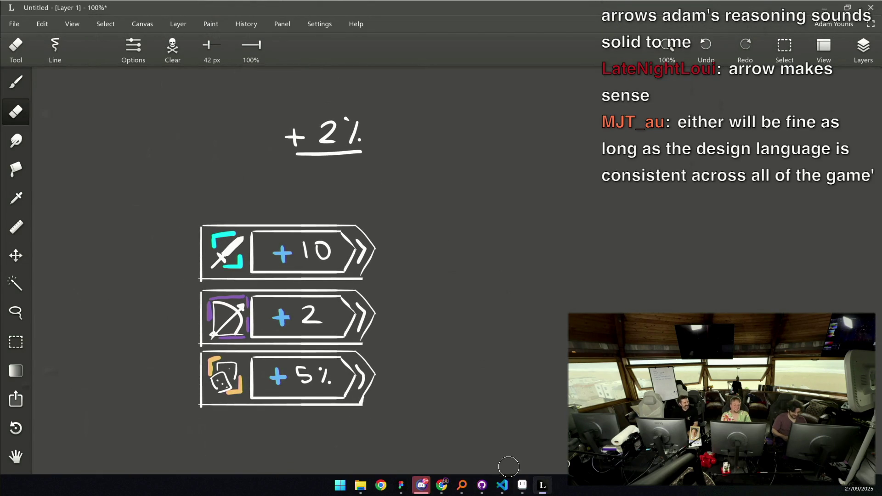
pyautogui.click(522, 485)
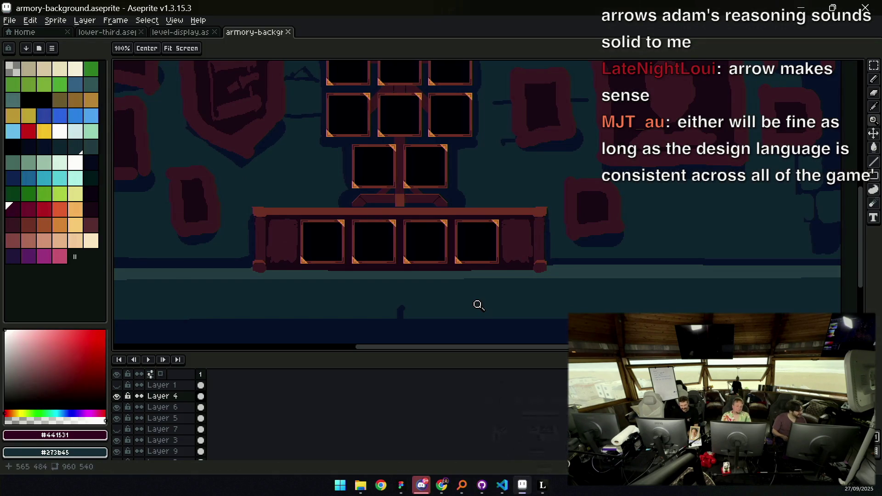
# Open ui-textures.aseprite from the Home page's recent files
pyautogui.moveTo(437, 174)
pyautogui.mouseDown()
pyautogui.moveTo(436, 240)
pyautogui.moveTo(458, 243)
pyautogui.mouseUp()
pyautogui.scroll(-2, 459, 243)
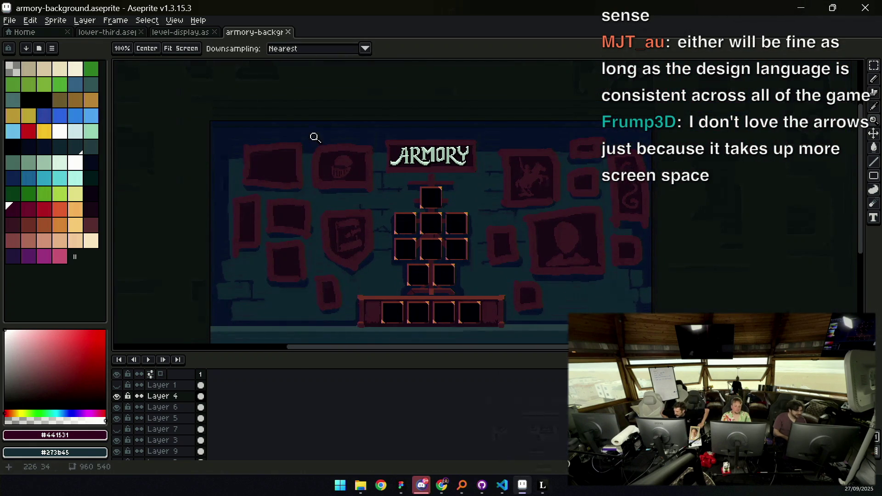
pyautogui.click(13, 35)
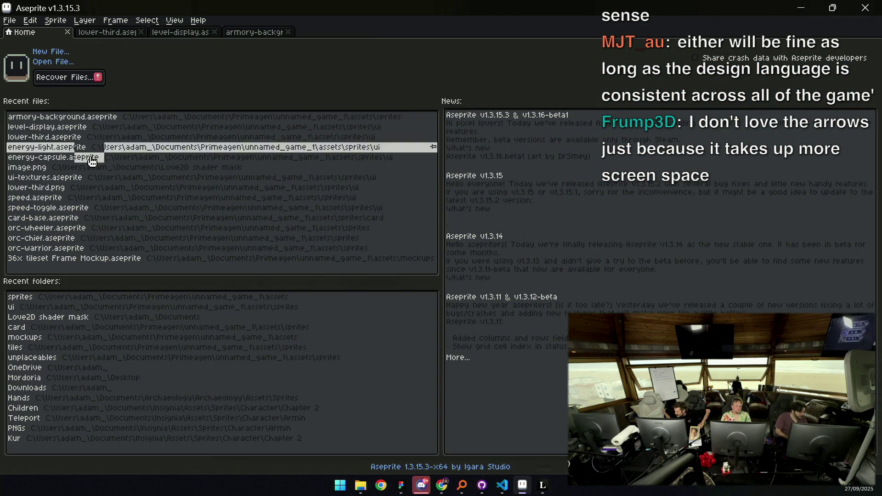
pyautogui.click(97, 179)
# Pan and zoom the texture sheet to close in on the pause/play arrow buttons
pyautogui.moveTo(450, 239)
pyautogui.mouseDown()
pyautogui.moveTo(431, 159)
pyautogui.moveTo(459, 245)
pyautogui.mouseUp()
pyautogui.scroll(-2, 460, 245)
pyautogui.scroll(2, 463, 219)
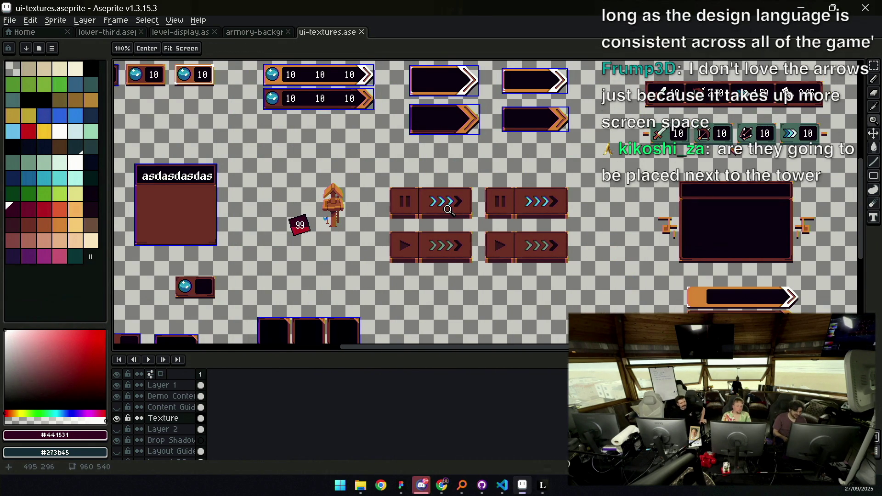
pyautogui.hscroll(-5, 448, 210)
pyautogui.scroll(4, 448, 210)
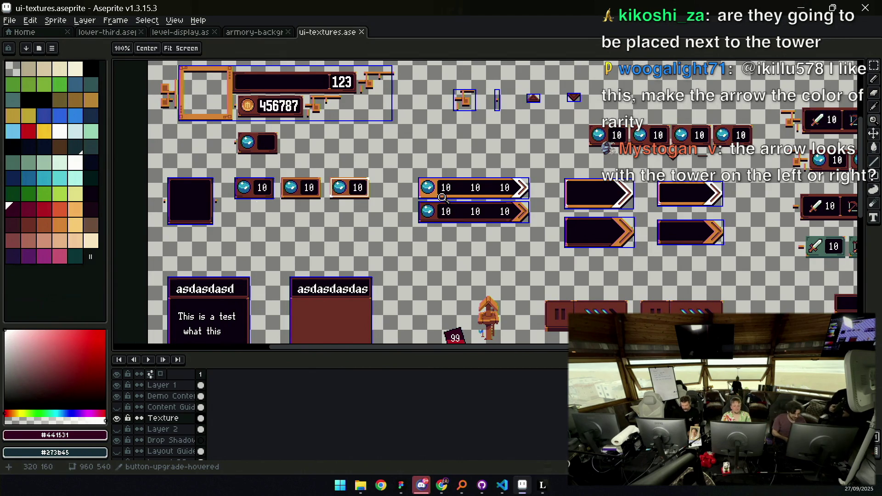
pyautogui.scroll(-5, 460, 189)
pyautogui.hscroll(5, 482, 179)
pyautogui.scroll(4, 498, 172)
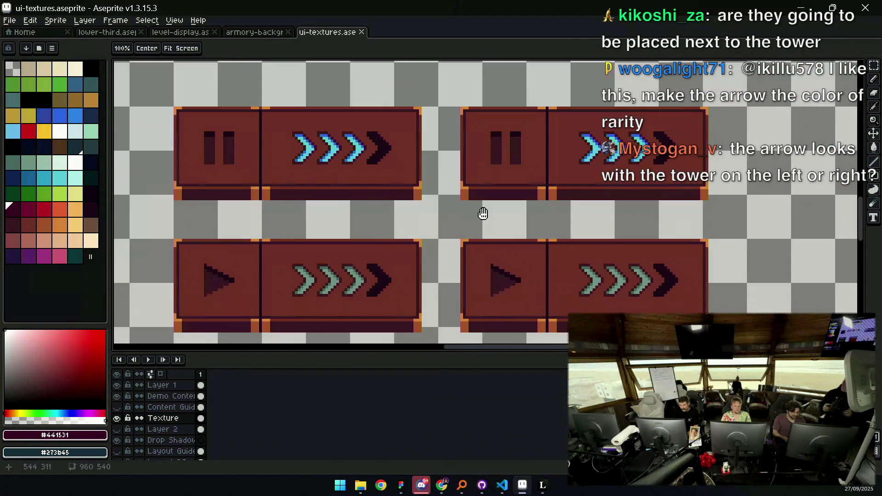
pyautogui.scroll(-1, 483, 214)
# Eyedrop the button colours, ending with the reddish-brown fill #743c33 as the drawing colour
pyautogui.press('i')
pyautogui.click(531, 275)
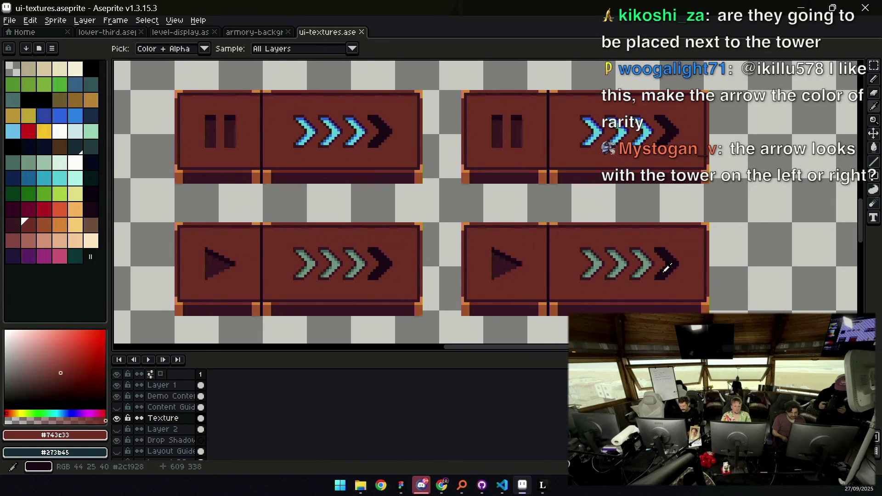
pyautogui.click(664, 245)
pyautogui.press('b')
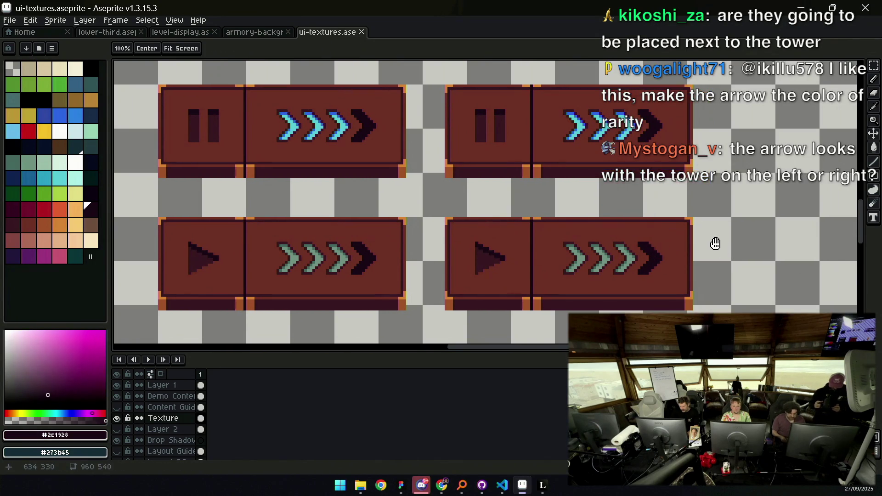
pyautogui.hscroll(2, 715, 244)
pyautogui.keyDown('alt'); pyautogui.click(649, 245); pyautogui.keyUp('alt')
pyautogui.hscroll(2, 769, 228)
# Paint a red L-shaped blob beside the buttons and erase its ragged left edge straight
pyautogui.moveTo(671, 209)
pyautogui.mouseDown()
pyautogui.moveTo(673, 278)
pyautogui.moveTo(735, 238)
pyautogui.moveTo(745, 272)
pyautogui.mouseUp()
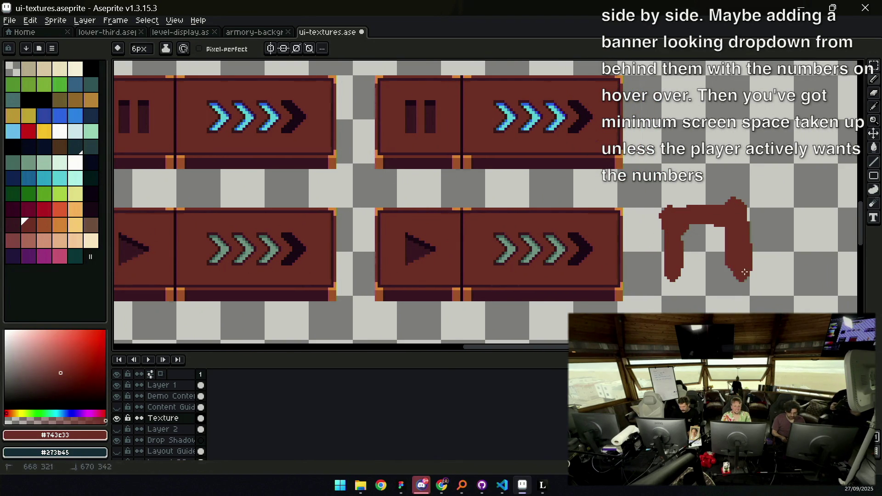
pyautogui.moveTo(677, 224)
pyautogui.mouseDown()
pyautogui.moveTo(686, 220)
pyautogui.moveTo(710, 269)
pyautogui.moveTo(662, 282)
pyautogui.mouseUp()
pyautogui.press('e')
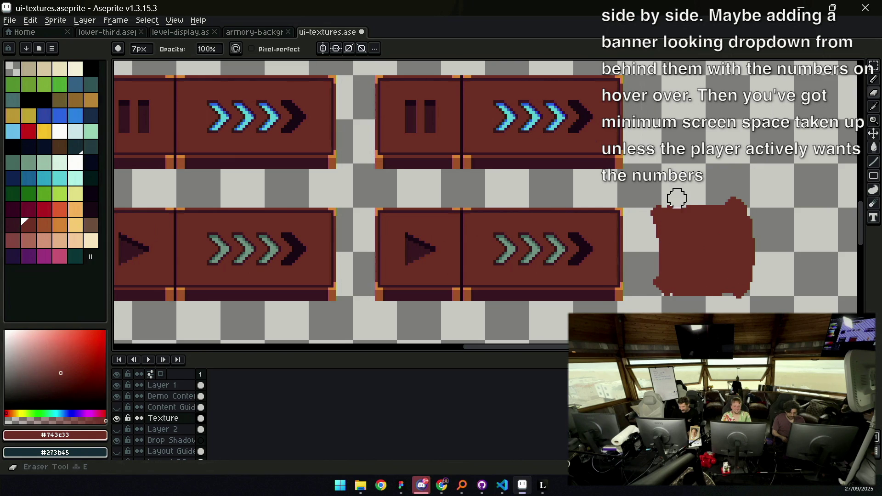
pyautogui.moveTo(648, 203); pyautogui.dragTo(648, 305)
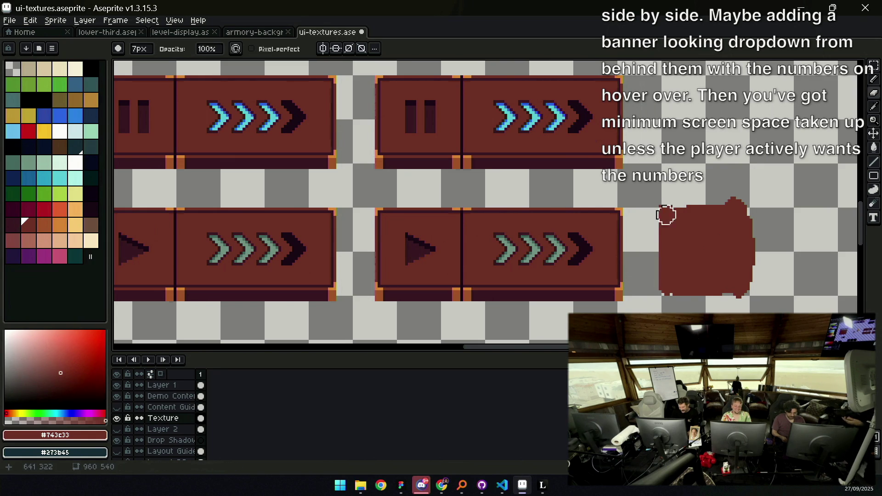
pyautogui.scroll(-1, 592, 229)
pyautogui.hscroll(2, 593, 229)
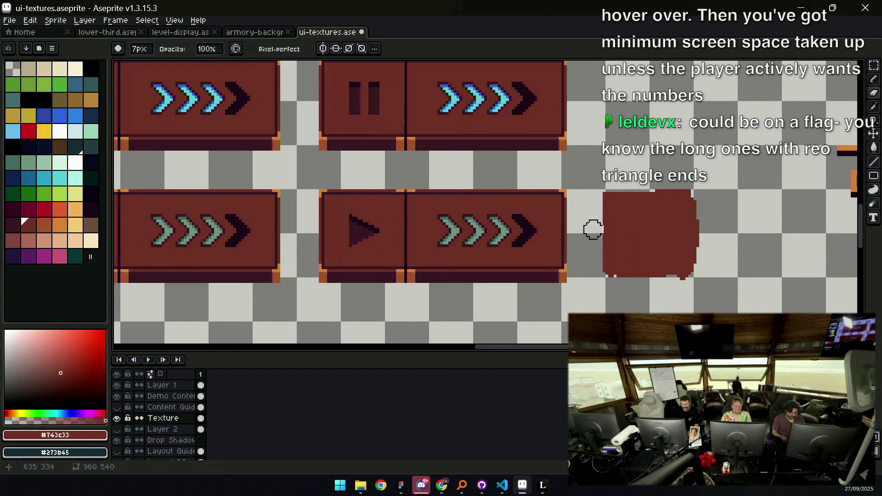
# Outline the red blob's left and top edges in the dark border colour
pyautogui.press('b')
pyautogui.keyDown('alt'); pyautogui.click(565, 232); pyautogui.keyUp('alt')
pyautogui.moveTo(607, 195); pyautogui.dragTo(607, 268)
pyautogui.moveTo(607, 195)
pyautogui.mouseDown()
pyautogui.moveTo(689, 192)
pyautogui.moveTo(584, 220)
pyautogui.mouseUp()
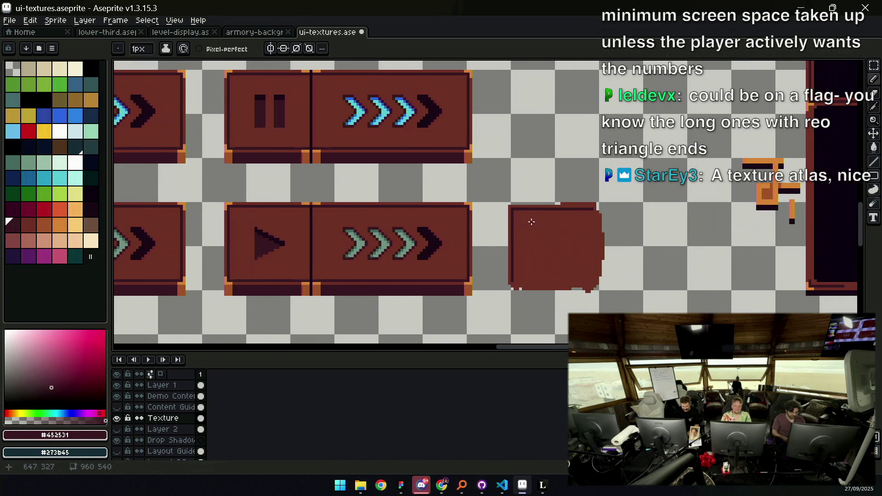
# Add an orange strip along the blob's top and straighten its top edge
pyautogui.keyDown('alt'); pyautogui.click(471, 201); pyautogui.keyUp('alt')
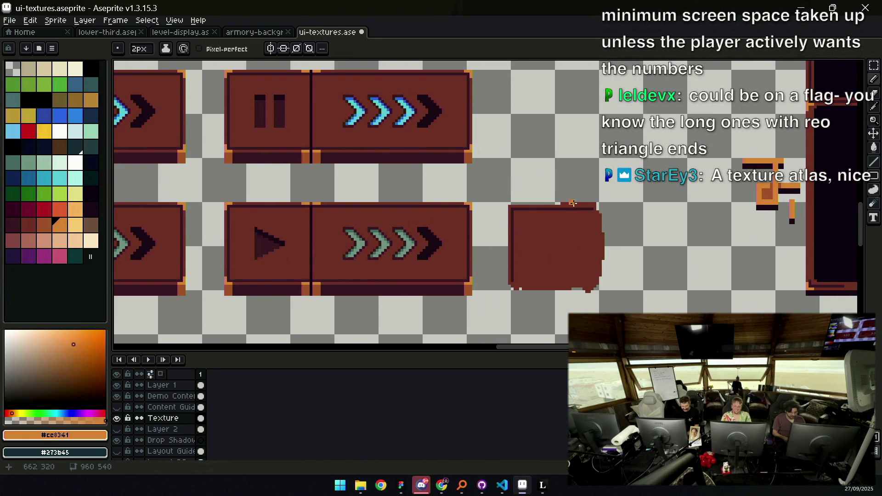
pyautogui.moveTo(513, 203)
pyautogui.mouseDown()
pyautogui.moveTo(598, 199)
pyautogui.moveTo(518, 197)
pyautogui.mouseUp()
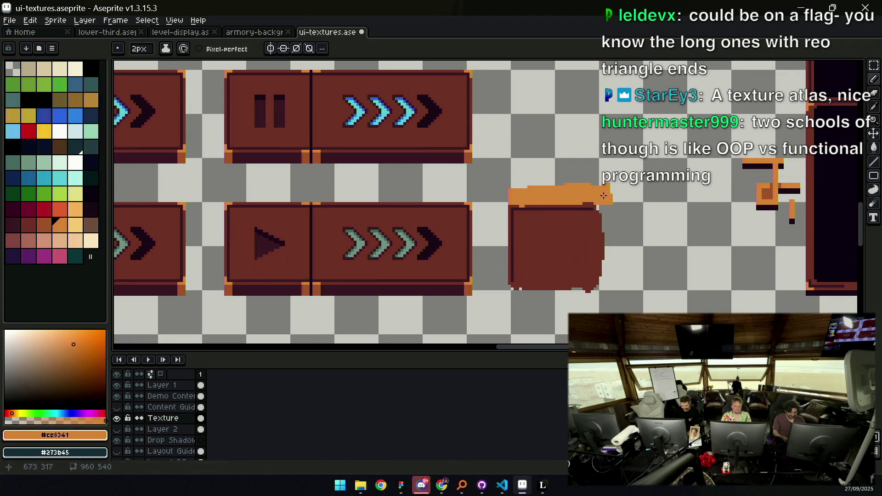
pyautogui.press('e')
pyautogui.moveTo(522, 177); pyautogui.dragTo(630, 179)
# Paint out the ragged right edge in red, add a dark right border, and extend the orange bar
pyautogui.press('alt')
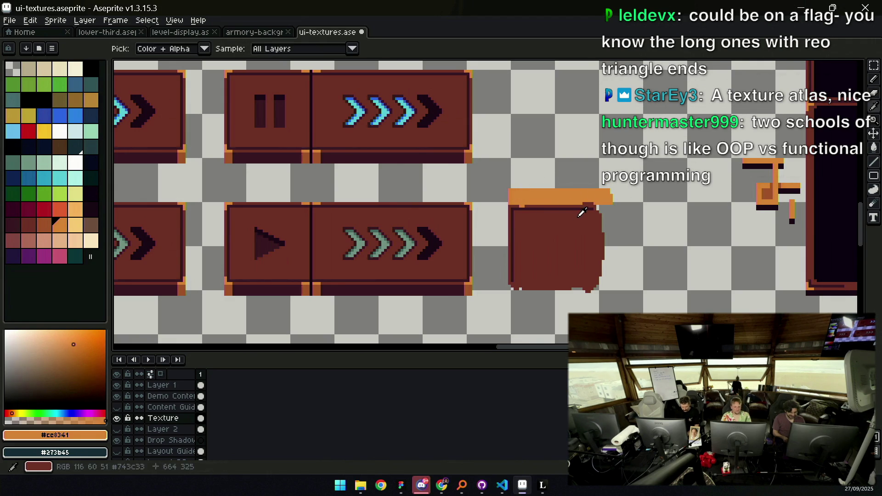
pyautogui.click(582, 212)
pyautogui.moveTo(607, 267)
pyautogui.mouseDown()
pyautogui.moveTo(612, 212)
pyautogui.moveTo(602, 287)
pyautogui.mouseUp()
pyautogui.keyDown('alt'); pyautogui.click(515, 258); pyautogui.keyUp('alt')
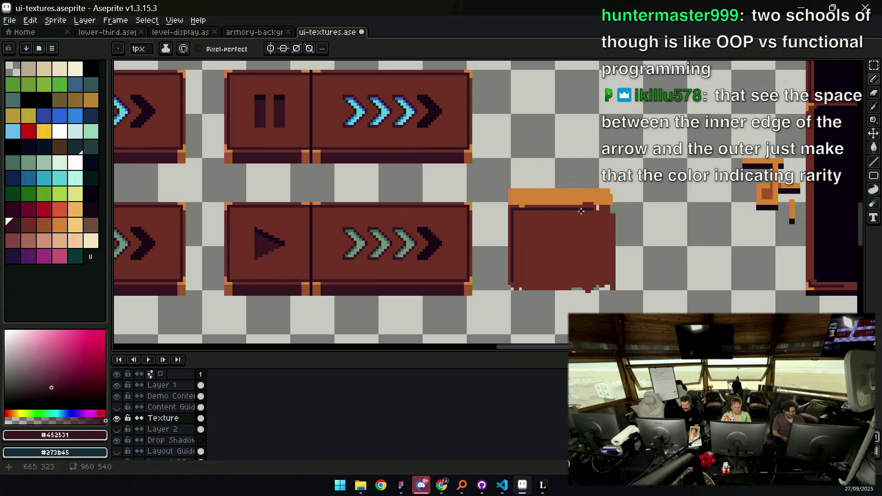
pyautogui.keyDown('shift'); pyautogui.click(611, 208); pyautogui.keyUp('shift')
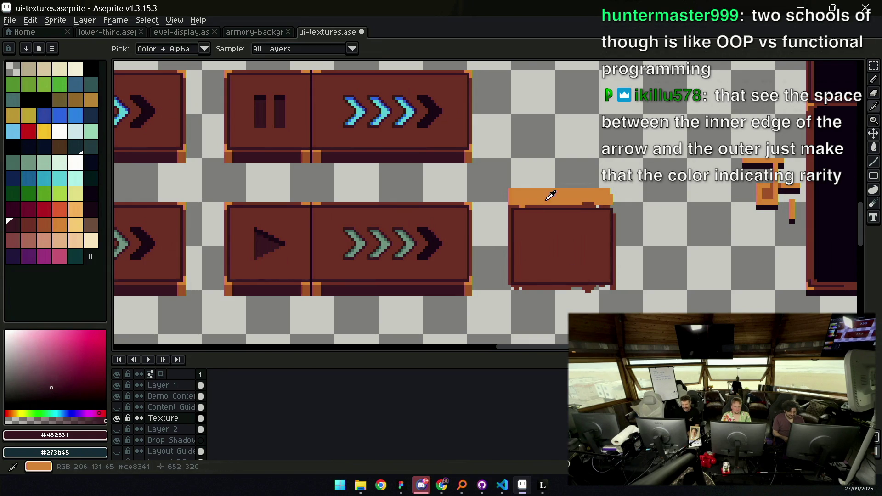
pyautogui.keyDown('alt'); pyautogui.click(582, 198); pyautogui.keyUp('alt')
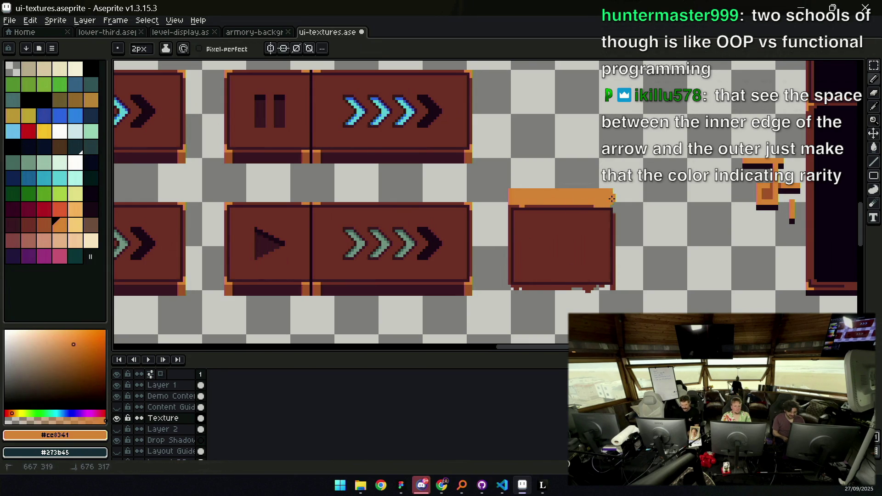
pyautogui.click(517, 190)
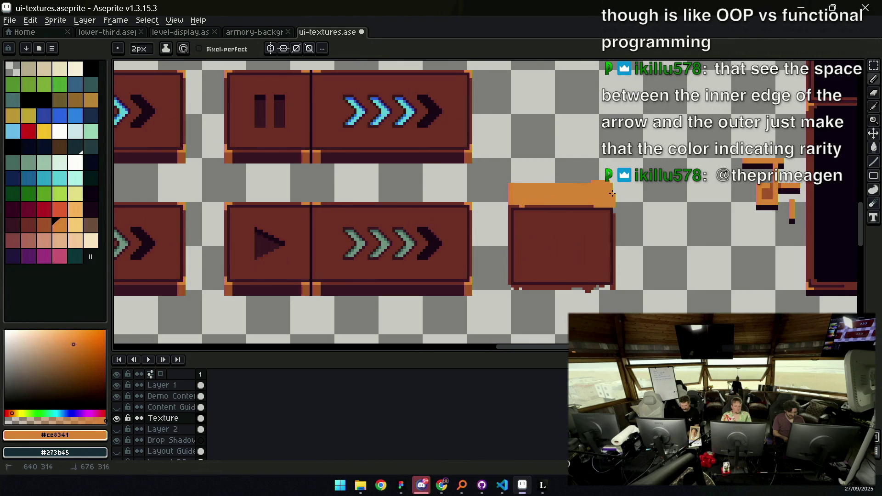
# Draw a brown chevron peak on the orange top bar
pyautogui.press('alt')
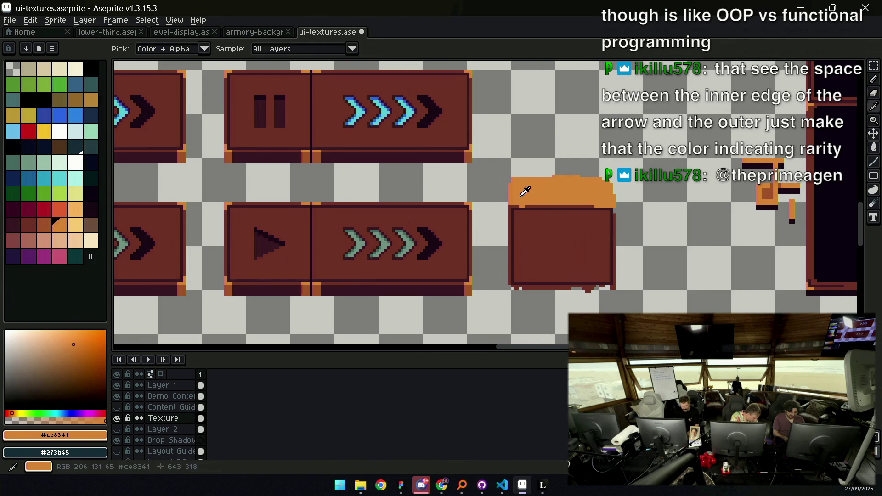
pyautogui.scroll(1, 524, 199)
pyautogui.keyDown('alt'); pyautogui.click(446, 312); pyautogui.keyUp('alt')
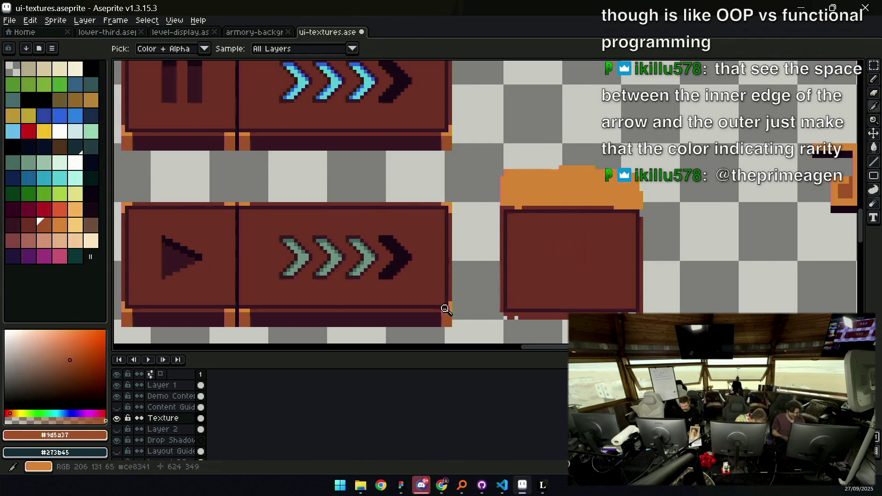
pyautogui.moveTo(599, 193); pyautogui.dragTo(576, 179)
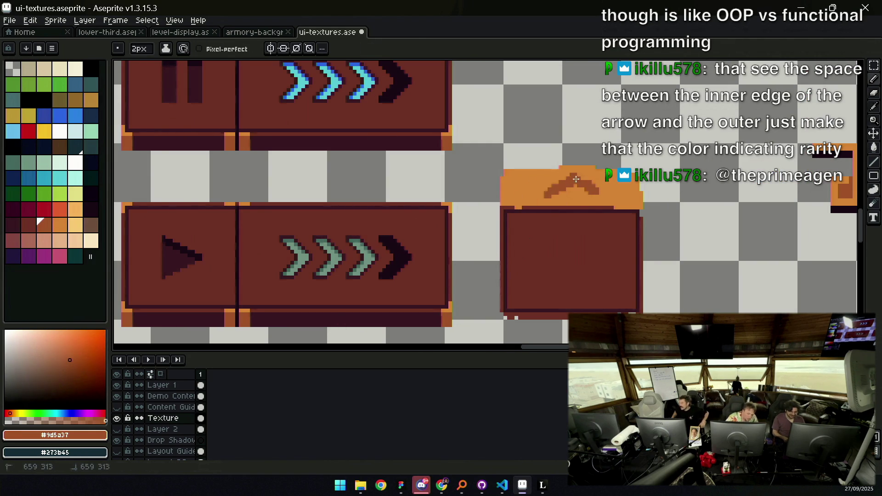
pyautogui.keyDown('alt'); pyautogui.click(547, 192); pyautogui.keyUp('alt')
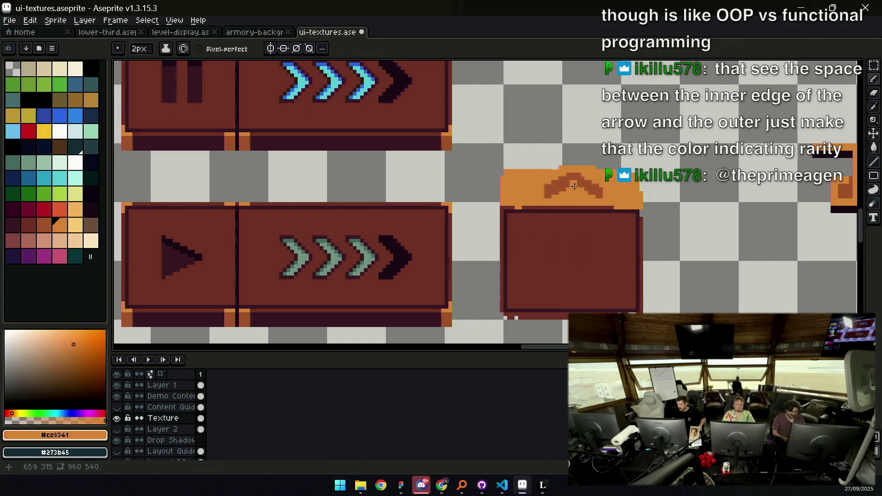
# Draw a dark brown line down from the chevron's peak
pyautogui.scroll(1, 533, 216)
pyautogui.keyDown('alt'); pyautogui.click(524, 244); pyautogui.keyUp('alt')
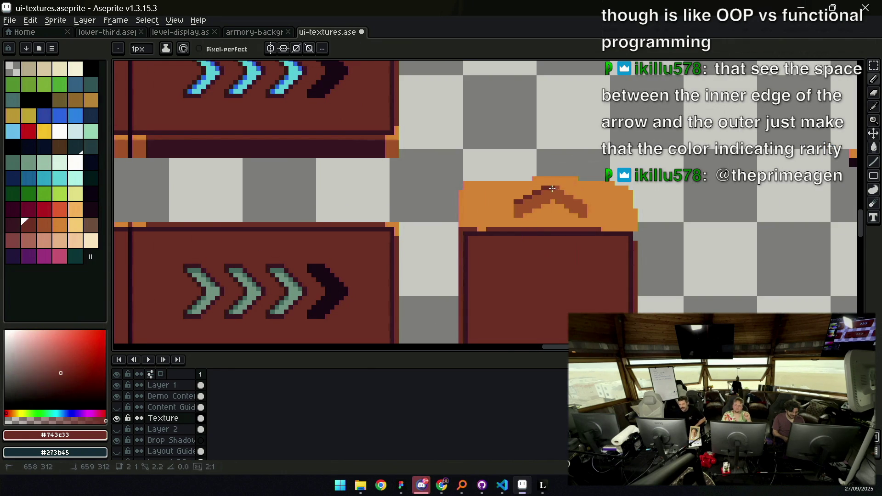
pyautogui.moveTo(553, 187); pyautogui.dragTo(584, 203)
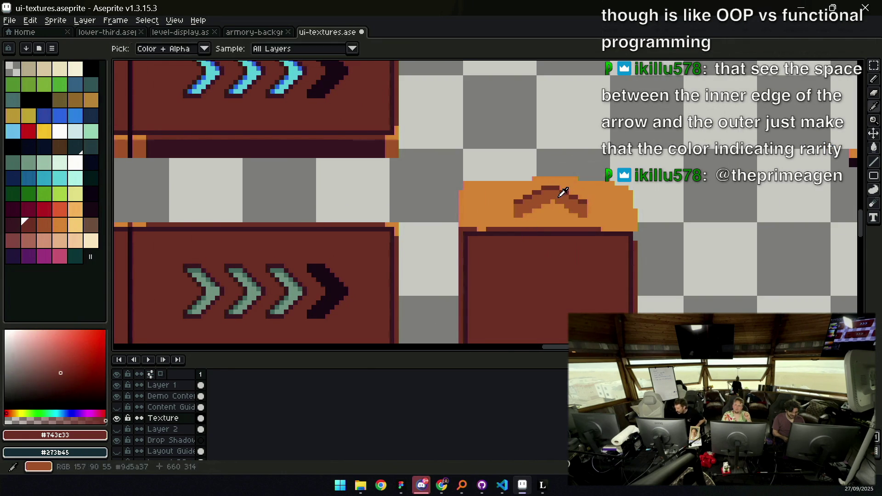
pyautogui.keyDown('alt'); pyautogui.click(565, 197); pyautogui.keyUp('alt')
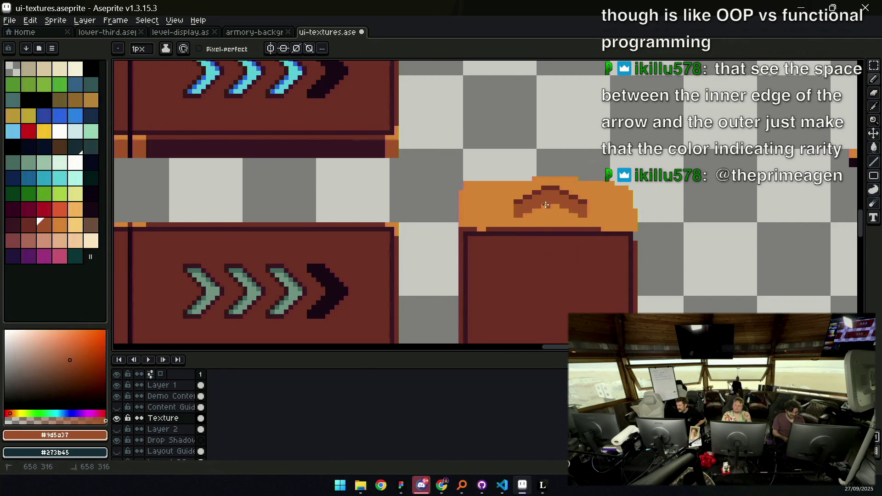
# Select the chevron's tip and shift it two pixels left
pyautogui.press('m')
pyautogui.moveTo(552, 224); pyautogui.dragTo(604, 179)
pyautogui.click(587, 209)
pyautogui.moveTo(587, 209); pyautogui.dragTo(578, 209)
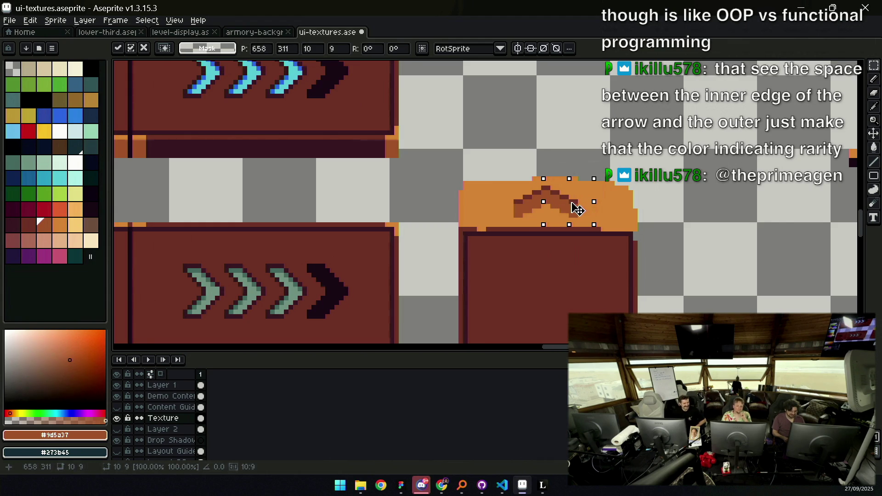
pyautogui.hotkey('ctrl', 'd')
pyautogui.press('b')
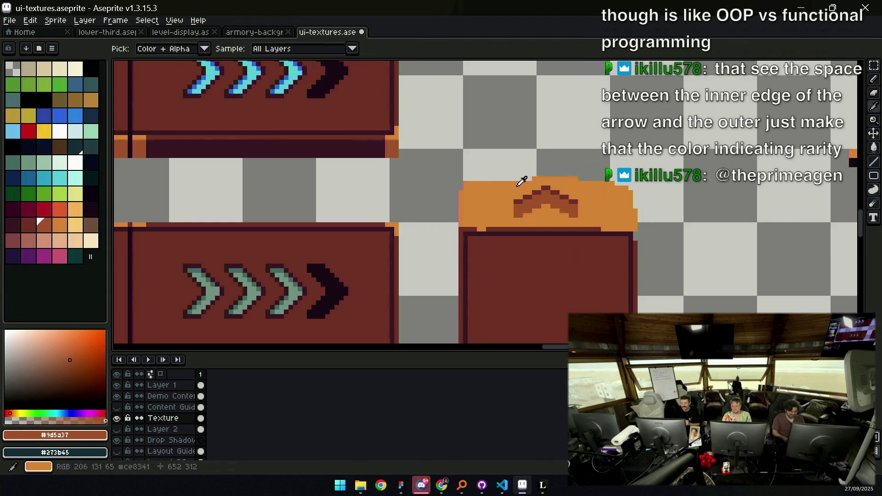
# Add an orange row along the tab's top edge
pyautogui.keyDown('alt'); pyautogui.click(522, 181); pyautogui.keyUp('alt')
pyautogui.moveTo(460, 179); pyautogui.dragTo(625, 184)
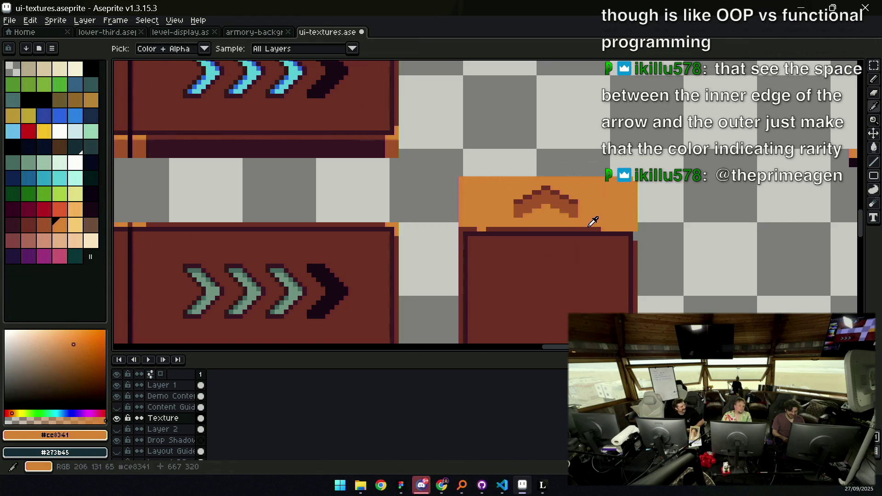
pyautogui.keyDown('alt'); pyautogui.click(603, 229); pyautogui.keyUp('alt')
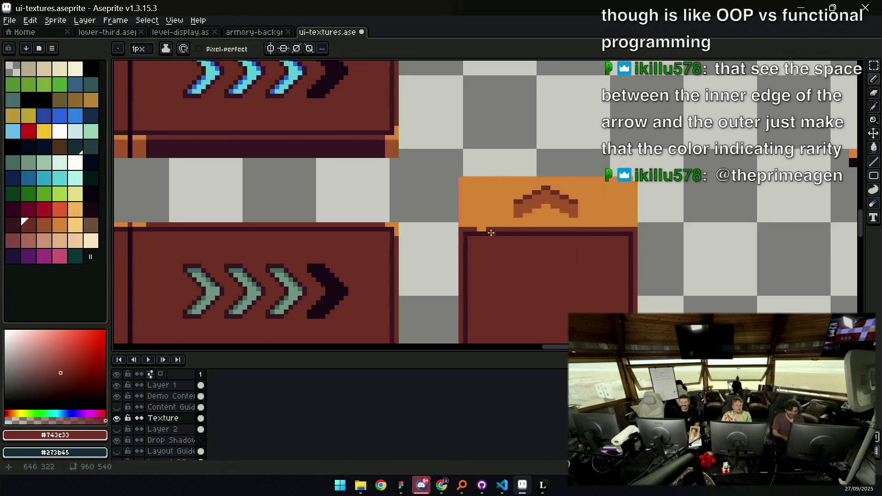
# Fill the gaps along the panel's bottom border
pyautogui.press('z')
pyautogui.scroll(-4, 502, 209)
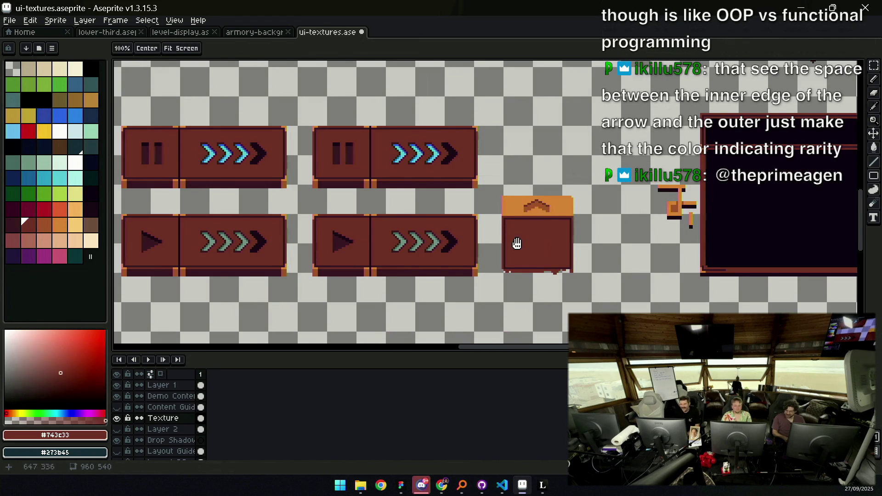
pyautogui.moveTo(517, 244); pyautogui.dragTo(491, 246)
pyautogui.scroll(2, 478, 246)
pyautogui.press('b')
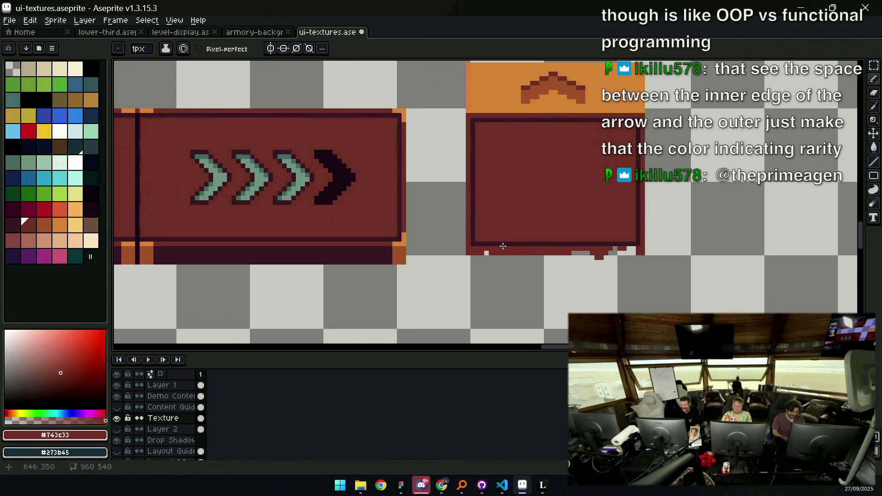
pyautogui.moveTo(486, 251); pyautogui.dragTo(600, 253)
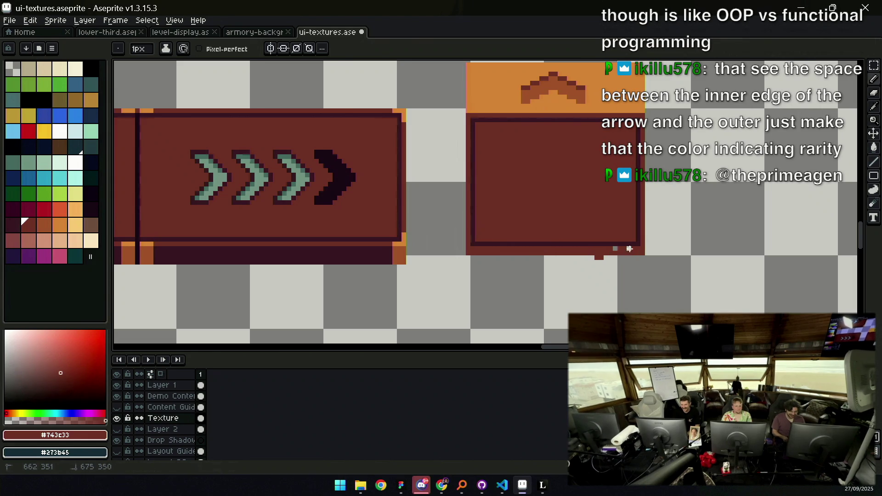
# Sample the tab's orange and the panel's dark red for further touch-ups
pyautogui.press('e')
pyautogui.scroll(-2, 567, 250)
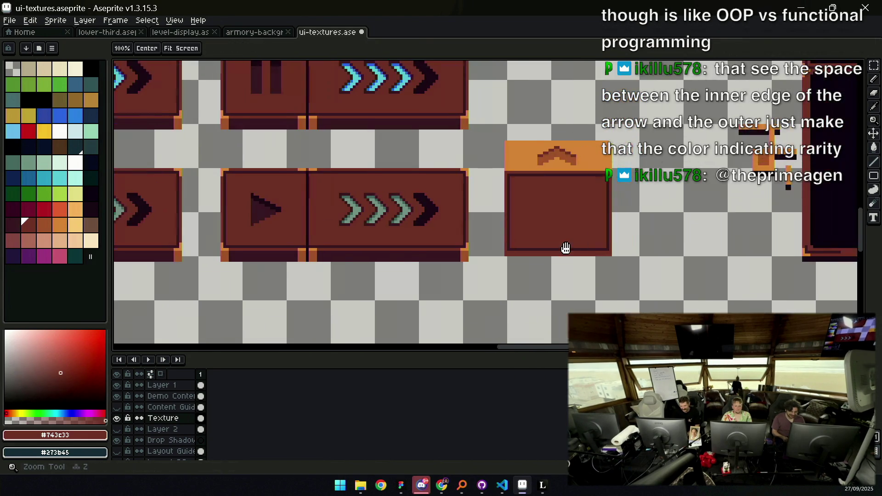
pyautogui.scroll(1, 536, 248)
pyautogui.press('i')
pyautogui.click(400, 259)
pyautogui.press('b')
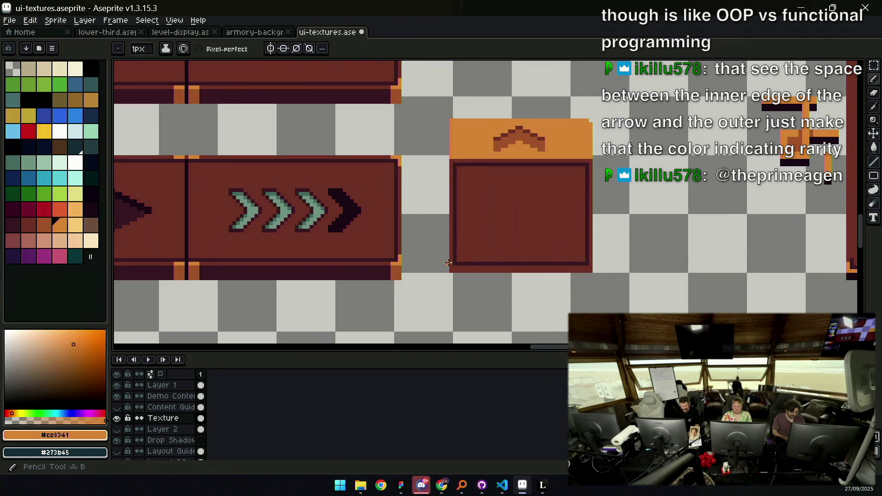
pyautogui.keyDown('alt'); pyautogui.click(586, 259); pyautogui.keyUp('alt')
# Copy the left tile's corner and dark bottom-edge pixels onto the right panel
pyautogui.keyDown('alt'); pyautogui.click(590, 250); pyautogui.keyUp('alt')
pyautogui.keyDown('alt'); pyautogui.click(399, 266); pyautogui.keyUp('alt')
pyautogui.press('m')
pyautogui.moveTo(369, 292)
pyautogui.mouseDown()
pyautogui.moveTo(409, 265)
pyautogui.moveTo(496, 299)
pyautogui.moveTo(588, 286)
pyautogui.mouseUp()
pyautogui.hotkey('ctrl', 'd')
pyautogui.moveTo(189, 290); pyautogui.dragTo(224, 269)
pyautogui.moveTo(219, 277)
pyautogui.mouseDown()
pyautogui.moveTo(472, 285)
pyautogui.moveTo(474, 272)
pyautogui.moveTo(580, 276)
pyautogui.mouseUp()
pyautogui.hotkey('ctrl', 'd')
pyautogui.hotkey('ctrl', 'd')
# Zoom around the box and sample the tab orange and brown chevron colours
pyautogui.press('z')
pyautogui.scroll(-1, 514, 233)
pyautogui.scroll(1, 537, 179)
pyautogui.press('b')
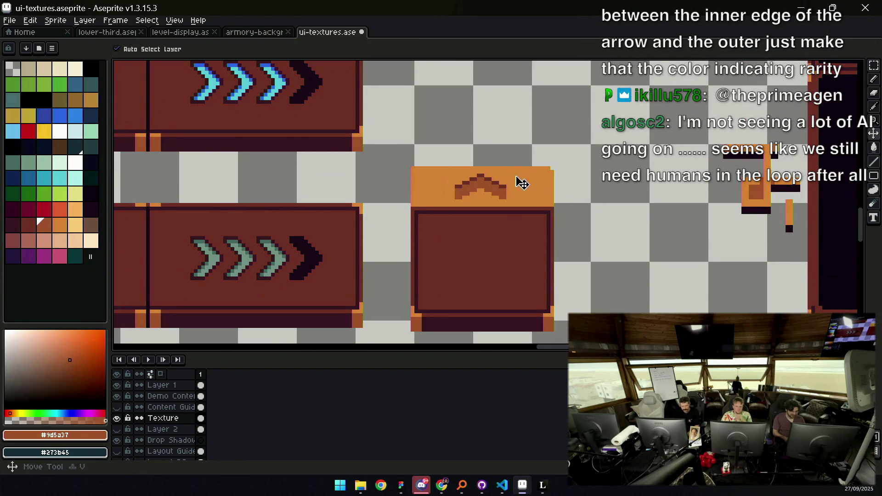
pyautogui.keyDown('alt'); pyautogui.click(550, 167); pyautogui.keyUp('alt')
pyautogui.press('z')
pyautogui.scroll(-3, 528, 180)
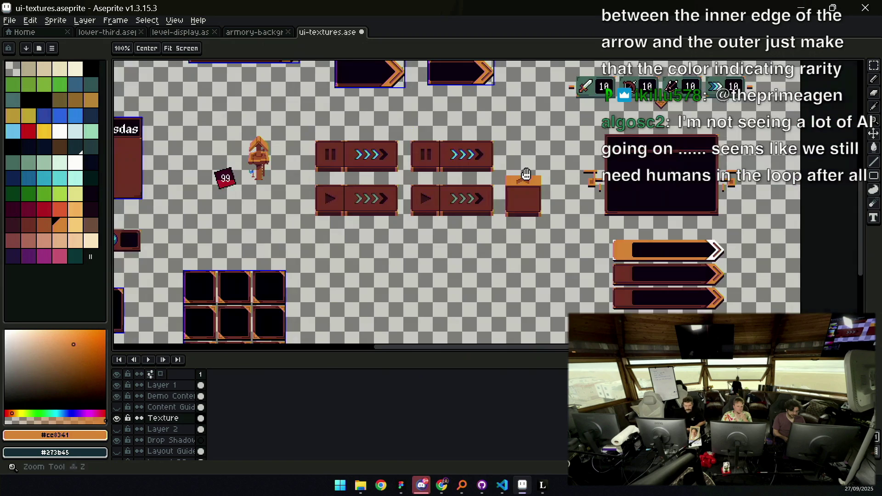
pyautogui.scroll(3, 505, 184)
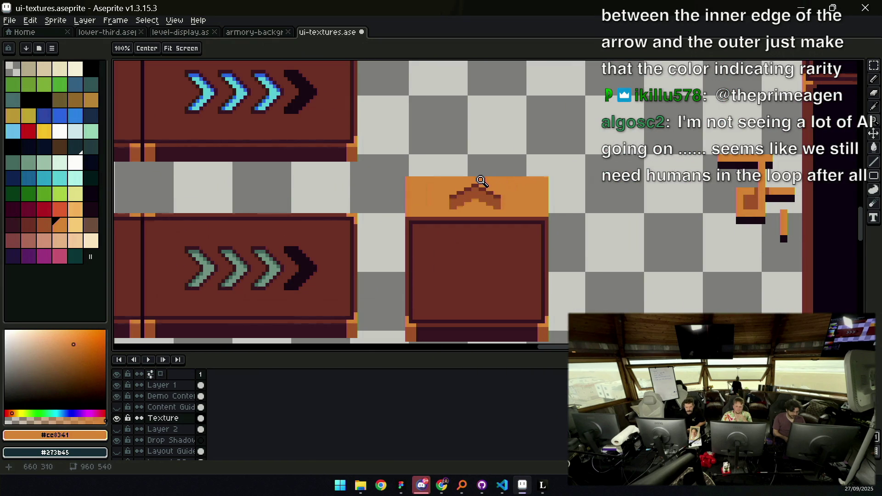
pyautogui.scroll(-3, 503, 195)
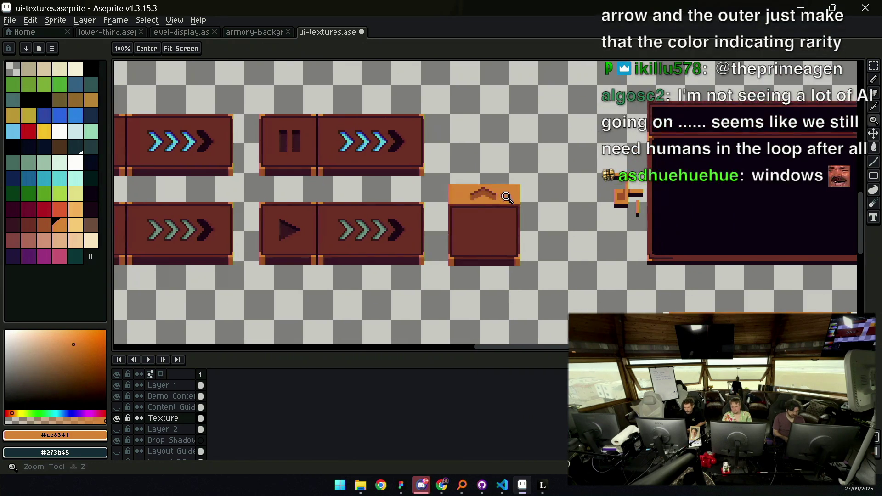
pyautogui.scroll(3, 509, 191)
pyautogui.keyDown('alt'); pyautogui.click(489, 197); pyautogui.keyUp('alt')
pyautogui.press('b')
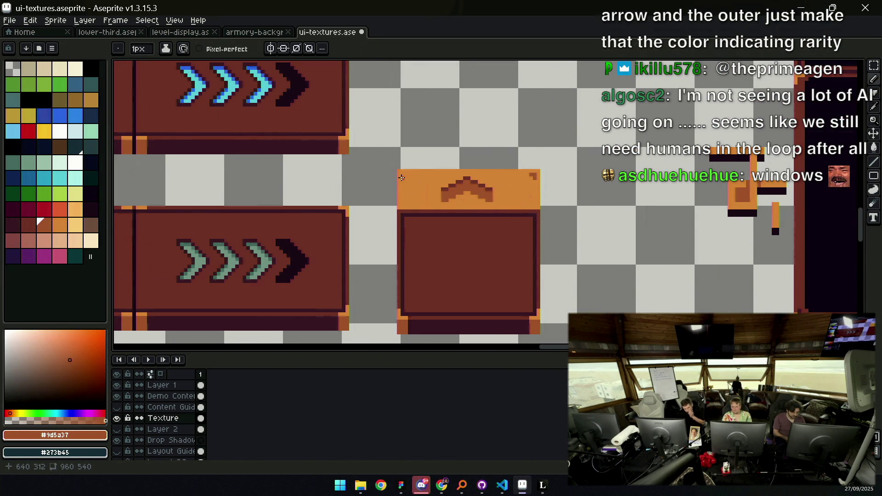
# Touch up the box's left edge and draw orange lines along its right and bottom borders
pyautogui.click(401, 202)
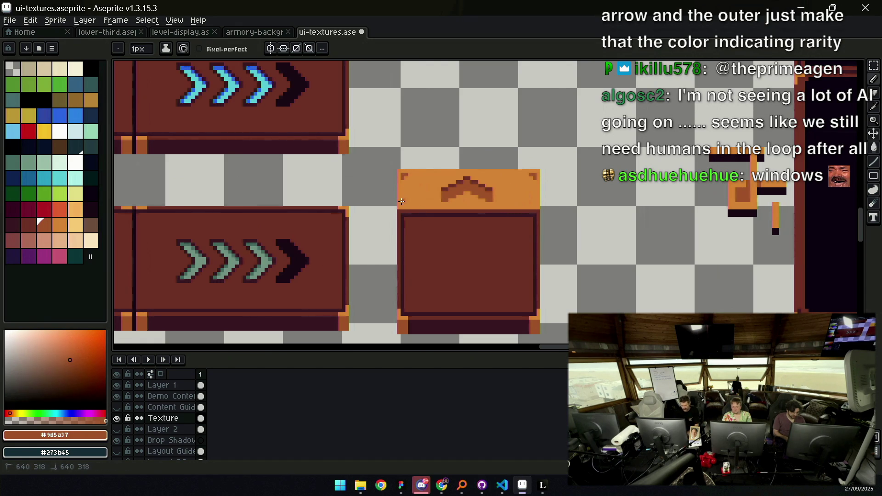
pyautogui.keyDown('alt'); pyautogui.click(534, 200); pyautogui.keyUp('alt')
pyautogui.moveTo(537, 203); pyautogui.dragTo(542, 305)
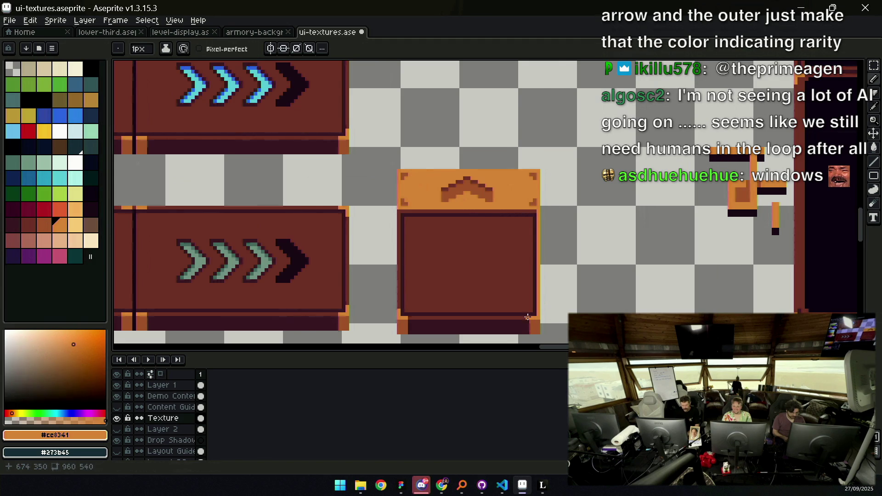
pyautogui.keyDown('shift'); pyautogui.click(396, 314); pyautogui.keyUp('shift')
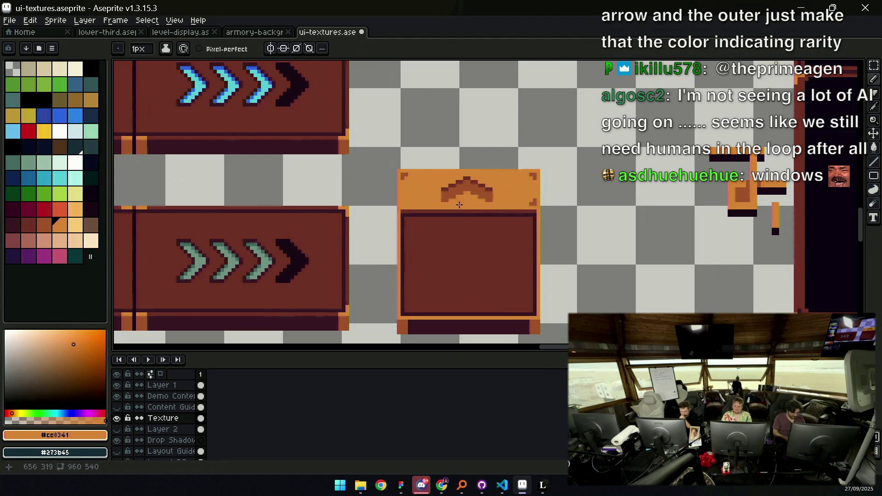
pyautogui.press('z')
pyautogui.scroll(-4, 534, 199)
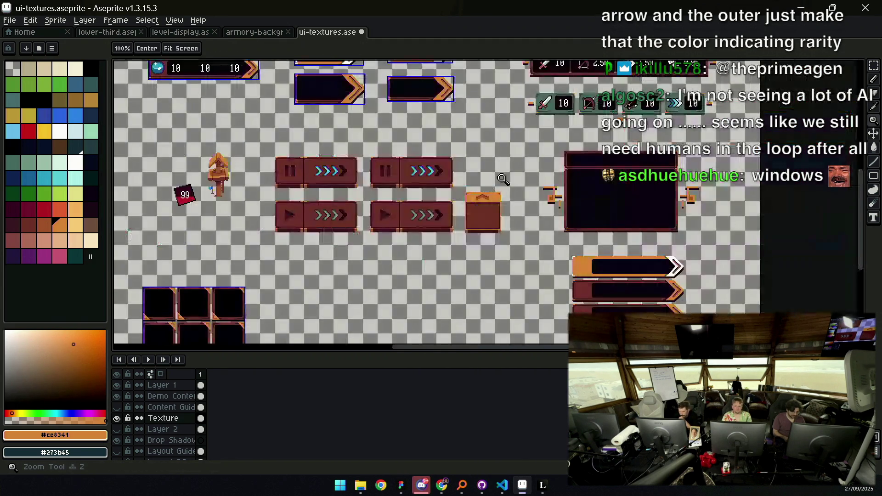
pyautogui.scroll(3, 497, 204)
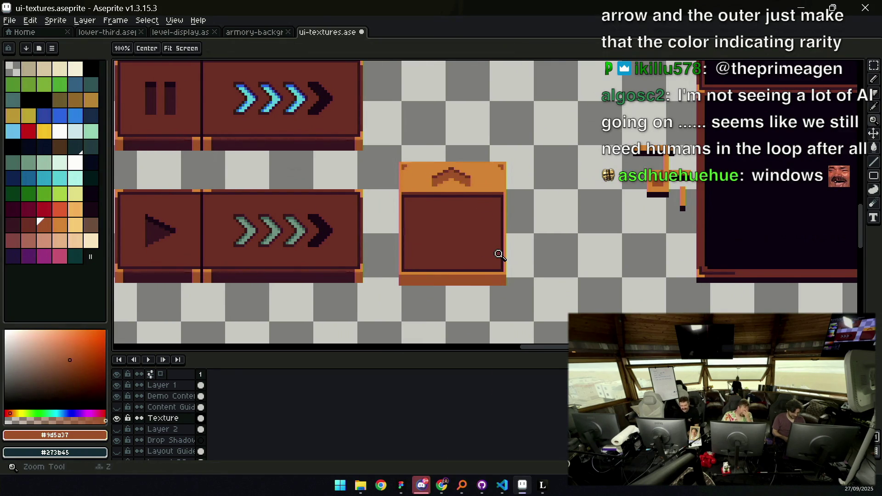
pyautogui.scroll(-3, 503, 246)
pyautogui.scroll(3, 508, 240)
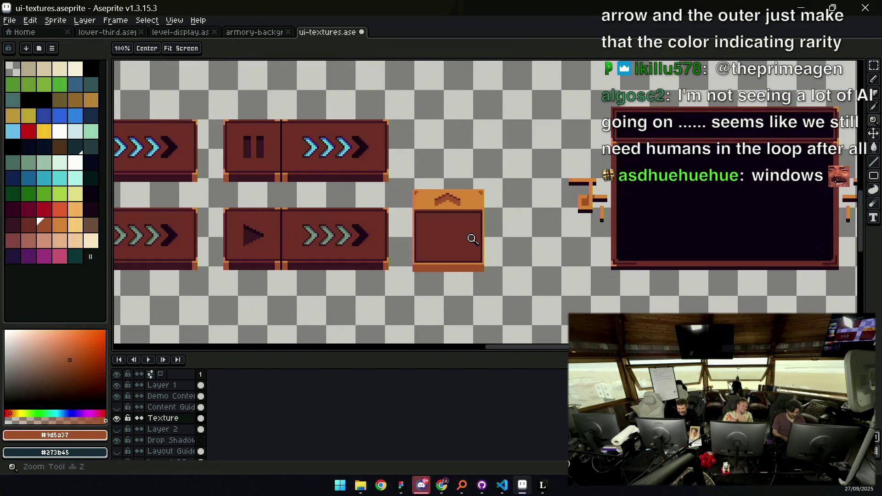
# Widen the orange-topped box by stretching a narrow vertical middle slice to the right
pyautogui.press('m')
pyautogui.moveTo(458, 155); pyautogui.dragTo(508, 317)
pyautogui.moveTo(490, 266); pyautogui.dragTo(571, 247)
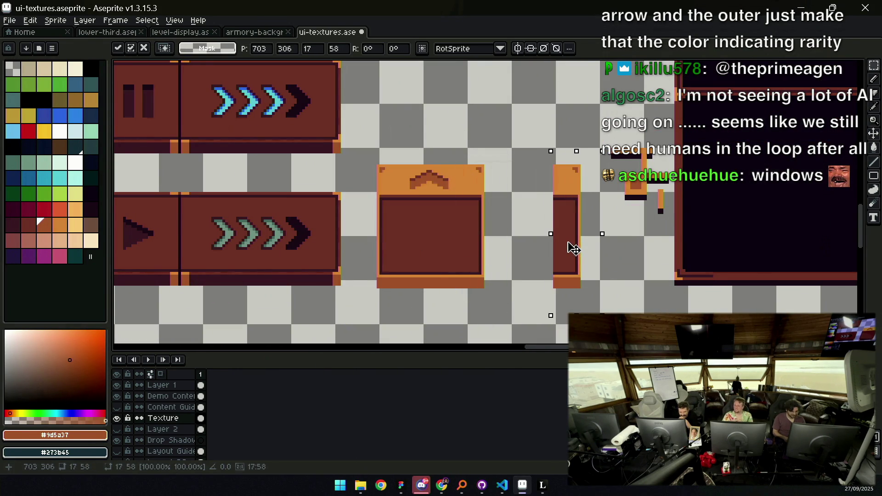
pyautogui.click(468, 169)
pyautogui.moveTo(466, 155); pyautogui.dragTo(447, 307)
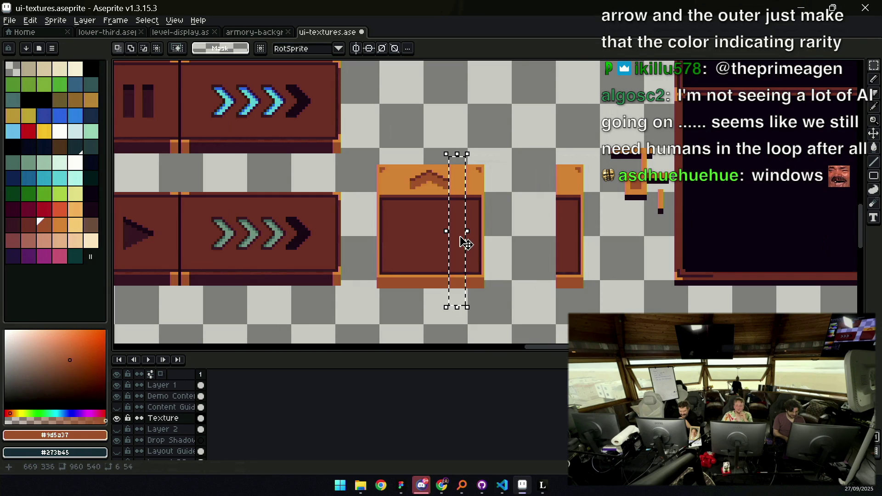
pyautogui.moveTo(469, 237); pyautogui.dragTo(567, 230)
pyautogui.press('Return')
# Move the chevron so it sits centred on the top strip
pyautogui.moveTo(397, 171); pyautogui.dragTo(494, 188)
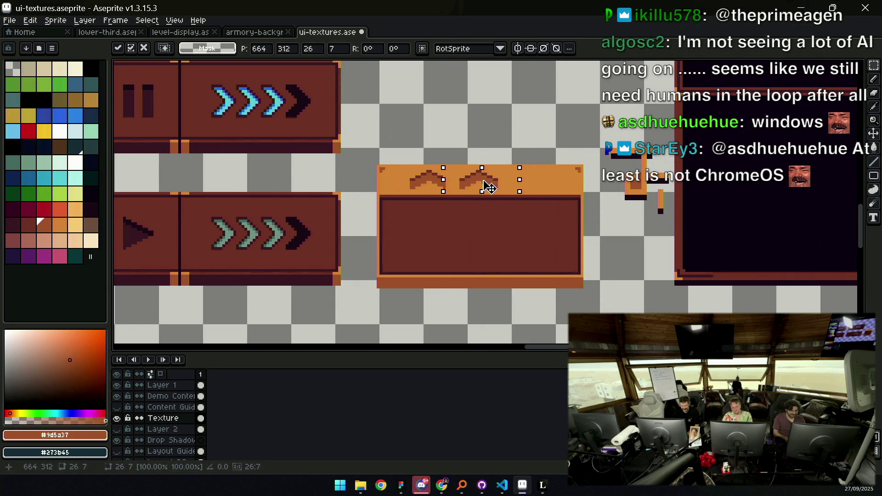
pyautogui.press('b')
pyautogui.keyDown('alt'); pyautogui.click(459, 174); pyautogui.keyUp('alt')
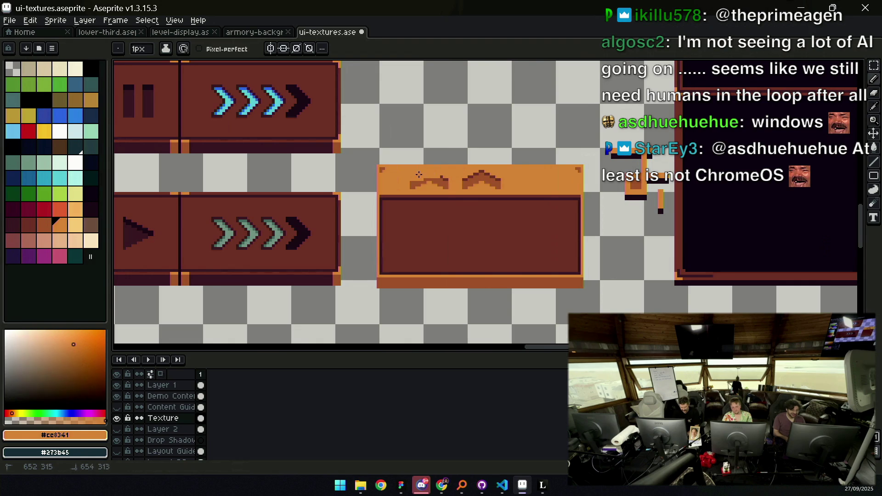
# Eyedrop the panel's interior red colour
pyautogui.press('z')
pyautogui.scroll(-2, 494, 156)
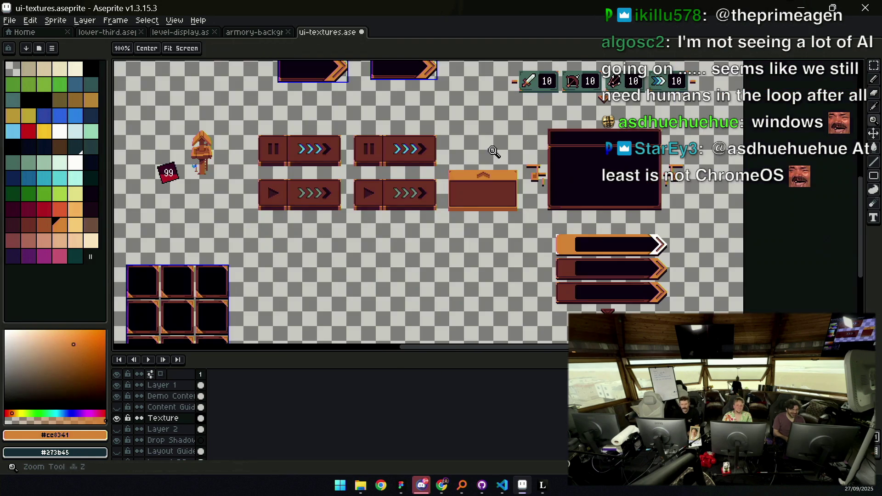
pyautogui.scroll(2, 500, 178)
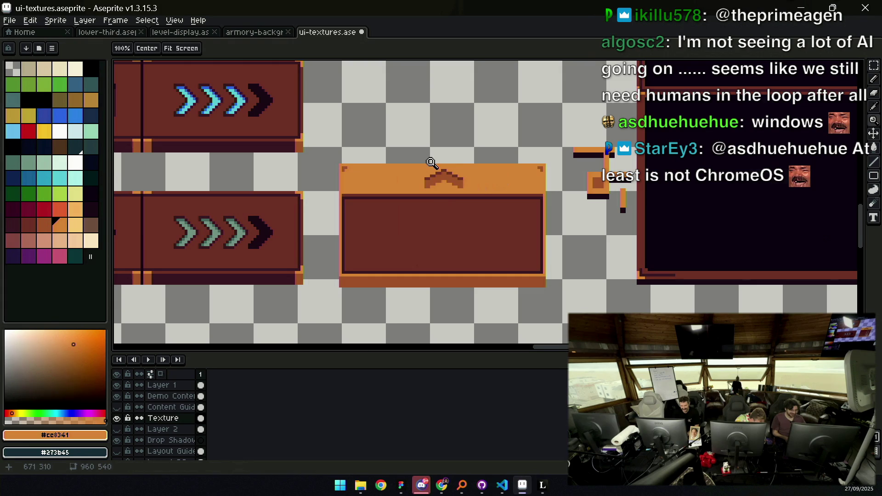
pyautogui.press('i')
pyautogui.click(370, 198)
# Draw a dark border-coloured line along the panel's inner top edge
pyautogui.click(351, 193)
pyautogui.press('b')
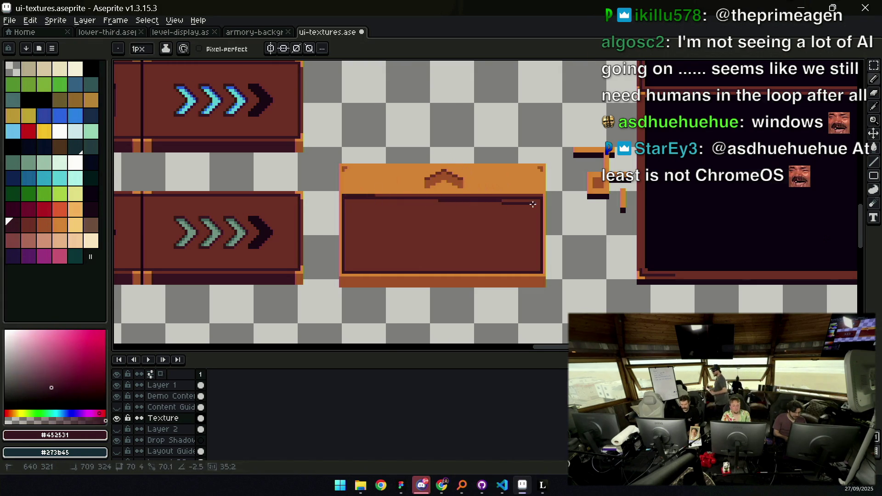
pyautogui.keyDown('shift'); pyautogui.click(527, 198); pyautogui.keyUp('shift')
pyautogui.keyDown('alt'); pyautogui.click(414, 211); pyautogui.keyUp('alt')
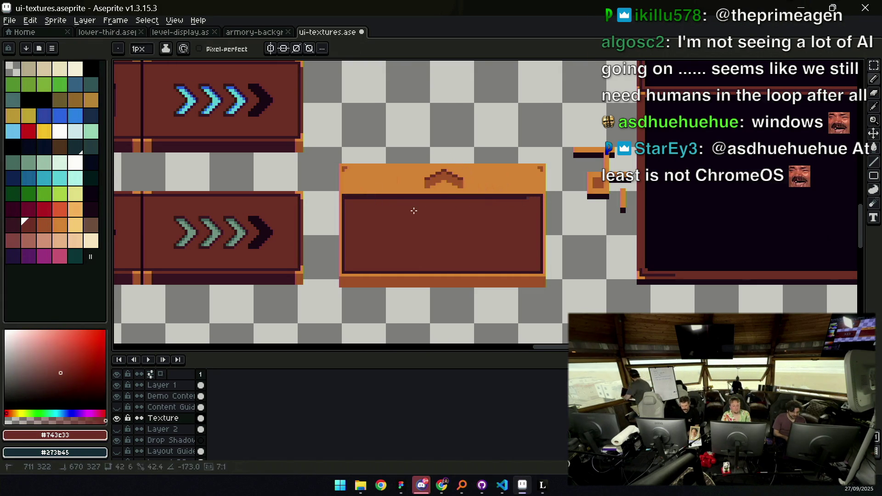
# Zoom and pan across the other UI textures on the sheet
pyautogui.press('z')
pyautogui.scroll(-3, 469, 197)
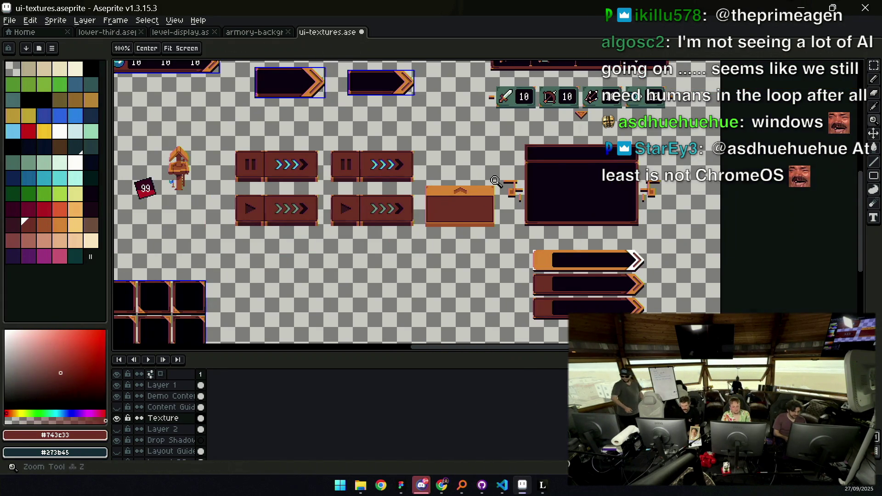
pyautogui.scroll(3, 463, 209)
pyautogui.scroll(-1, 445, 215)
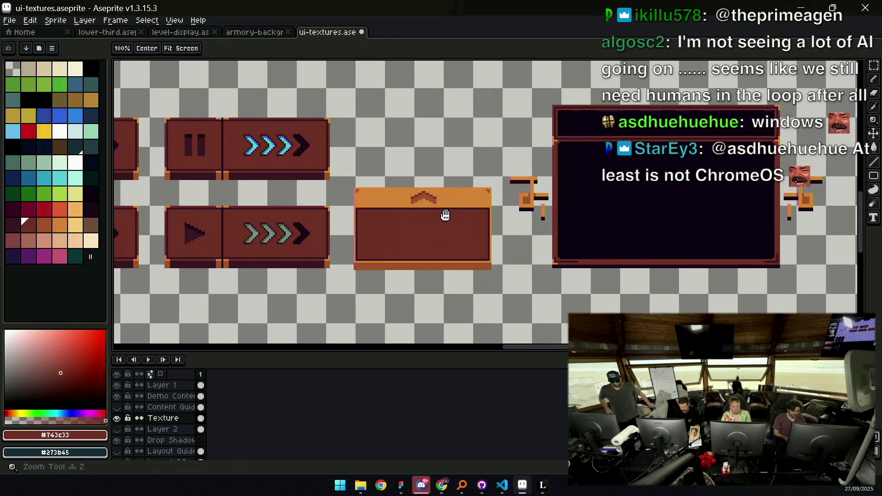
pyautogui.scroll(-2, 492, 193)
pyautogui.moveTo(203, 58); pyautogui.dragTo(429, 187)
pyautogui.scroll(1, 460, 195)
pyautogui.scroll(1, 435, 205)
pyautogui.scroll(-1, 507, 203)
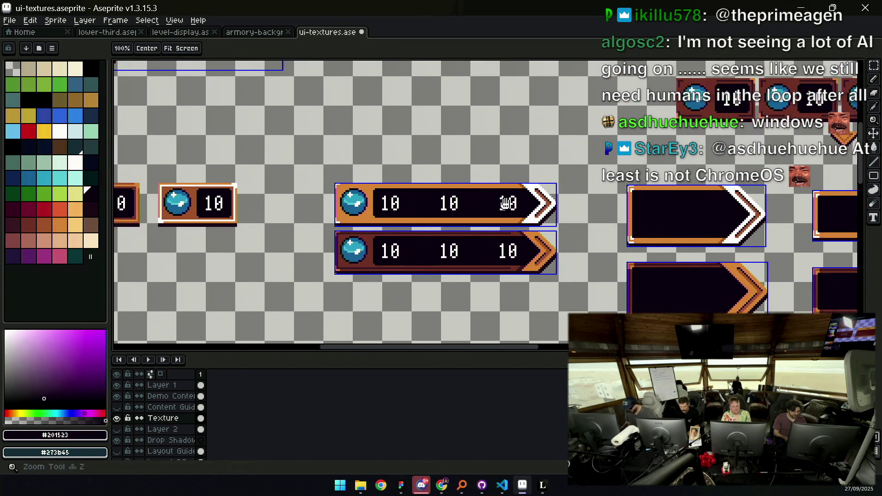
pyautogui.scroll(-2, 502, 193)
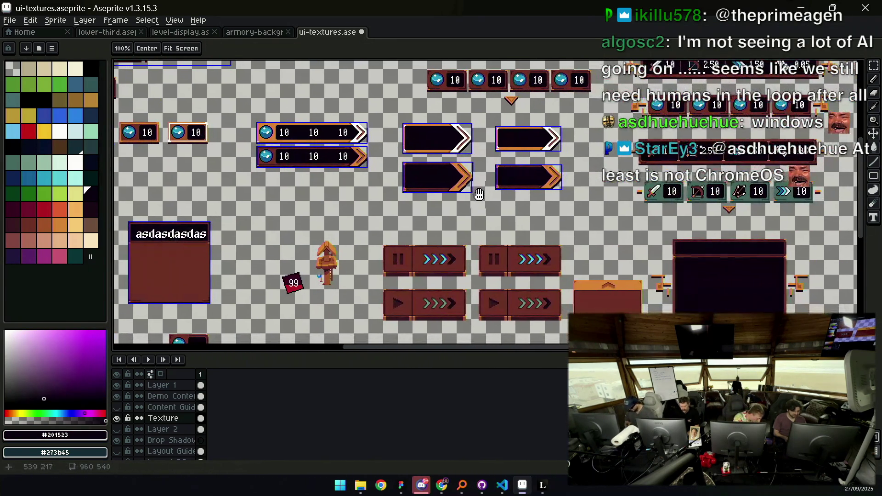
# Centre on the chevron panel and drag its bottom strip up to shorten it
pyautogui.moveTo(479, 194)
pyautogui.mouseDown()
pyautogui.moveTo(462, 193)
pyautogui.moveTo(432, 164)
pyautogui.mouseUp()
pyautogui.scroll(1, 542, 253)
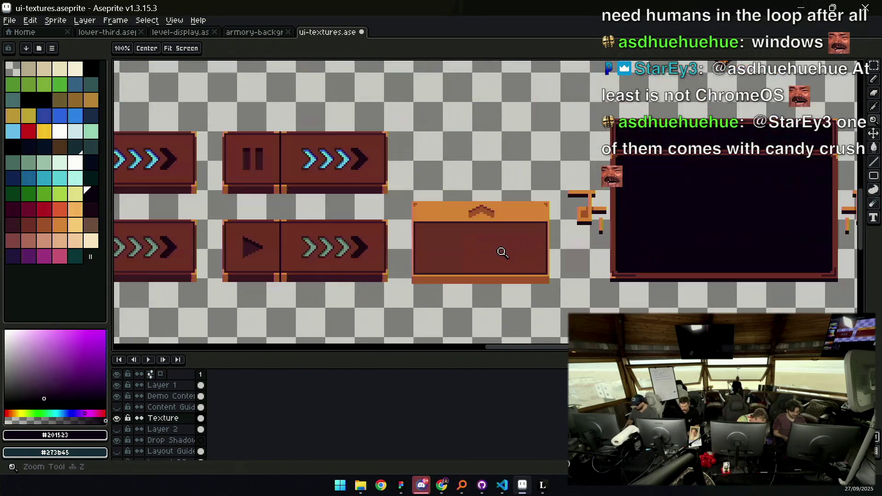
pyautogui.moveTo(499, 250); pyautogui.dragTo(475, 238)
pyautogui.scroll(1, 474, 238)
pyautogui.moveTo(435, 281)
pyautogui.mouseDown()
pyautogui.moveTo(506, 258)
pyautogui.moveTo(541, 257)
pyautogui.moveTo(489, 260)
pyautogui.mouseUp()
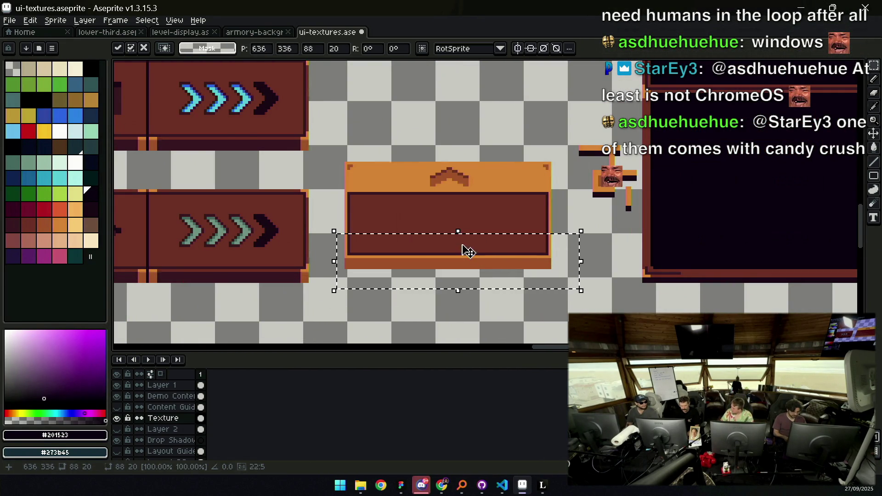
# Commit the shortened panel and navigate to the sword, bow and orb stat bar rows
pyautogui.press('z')
pyautogui.scroll(-5, 453, 233)
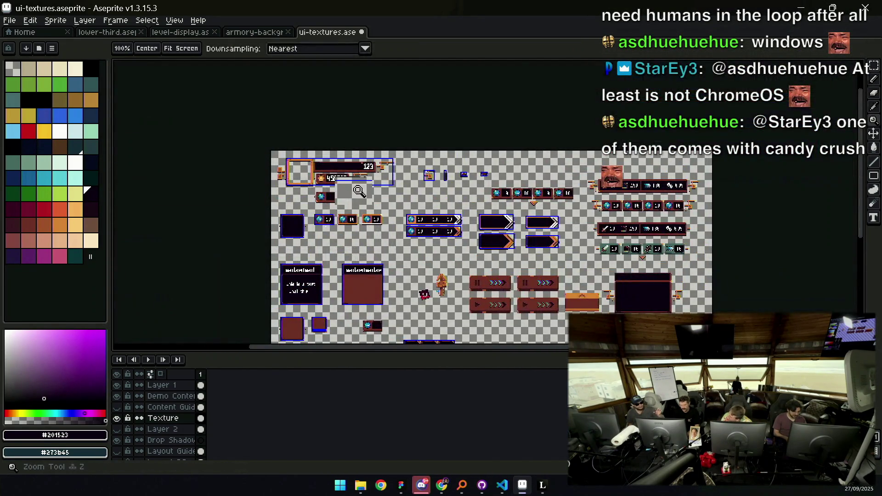
pyautogui.scroll(3, 359, 191)
pyautogui.moveTo(386, 197)
pyautogui.mouseDown()
pyautogui.moveTo(429, 235)
pyautogui.moveTo(445, 178)
pyautogui.moveTo(441, 248)
pyautogui.moveTo(408, 188)
pyautogui.mouseUp()
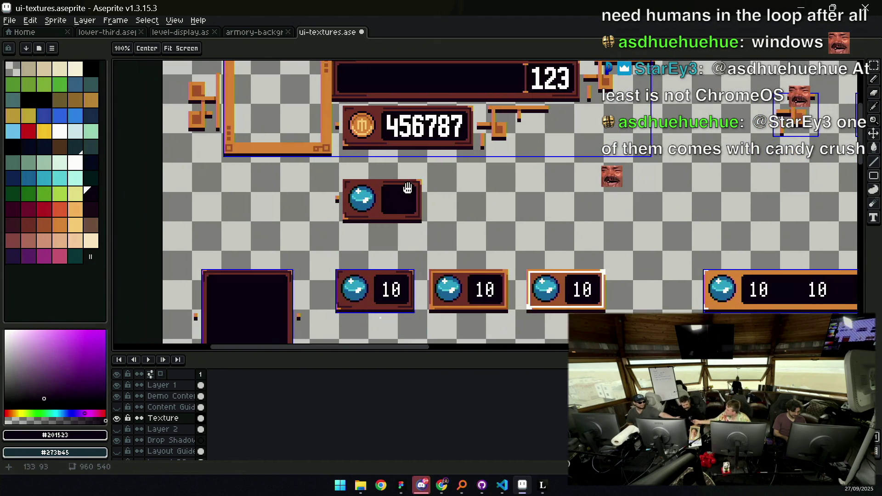
pyautogui.scroll(1, 404, 201)
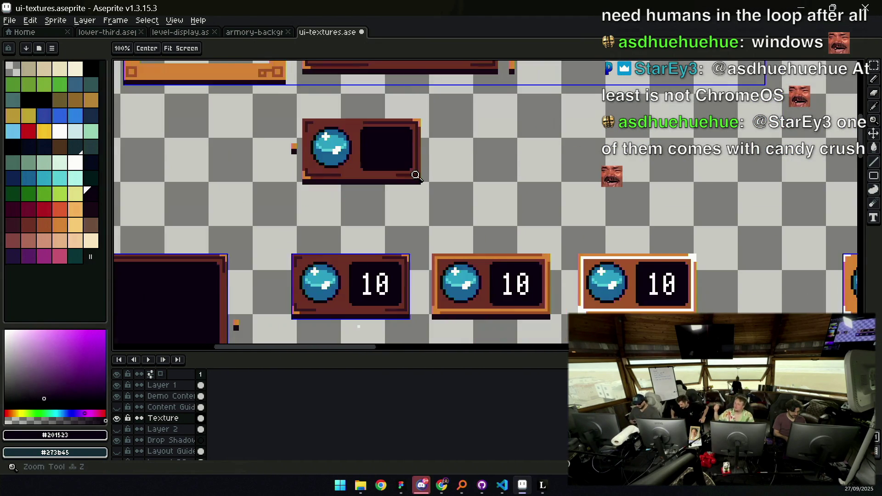
pyautogui.scroll(-5, 416, 176)
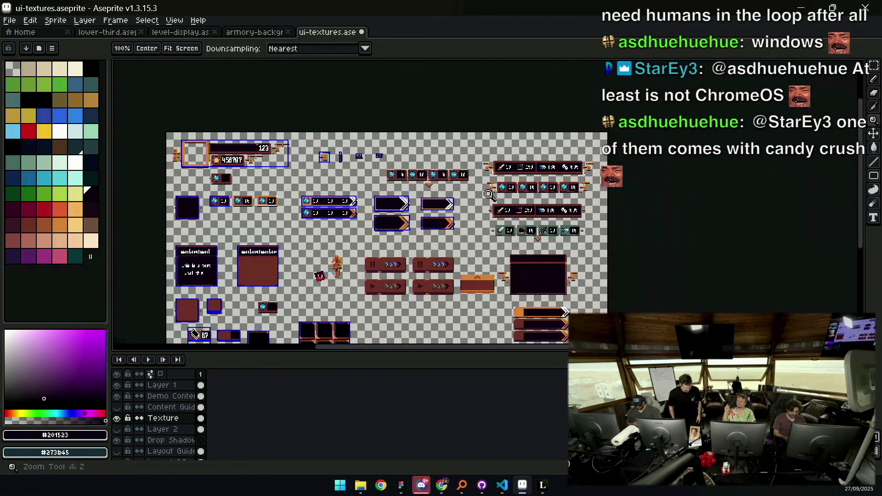
pyautogui.scroll(2, 527, 187)
pyautogui.scroll(2, 500, 213)
pyautogui.press('v')
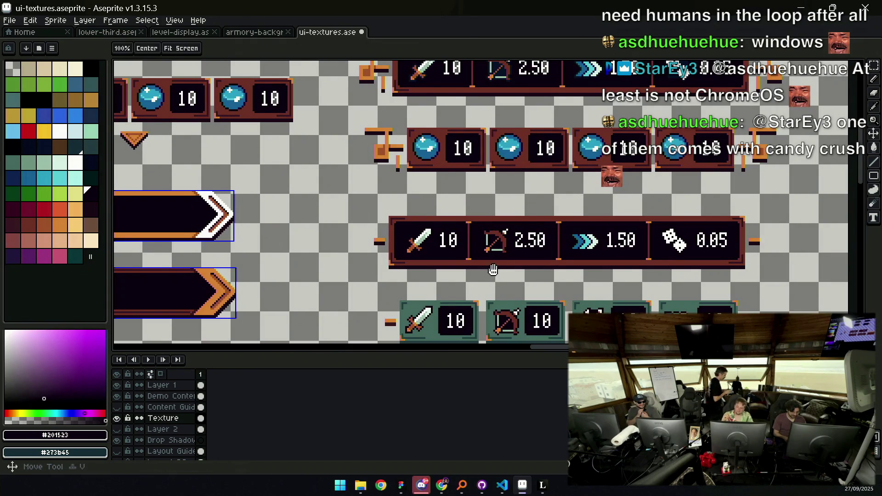
pyautogui.scroll(3, 528, 257)
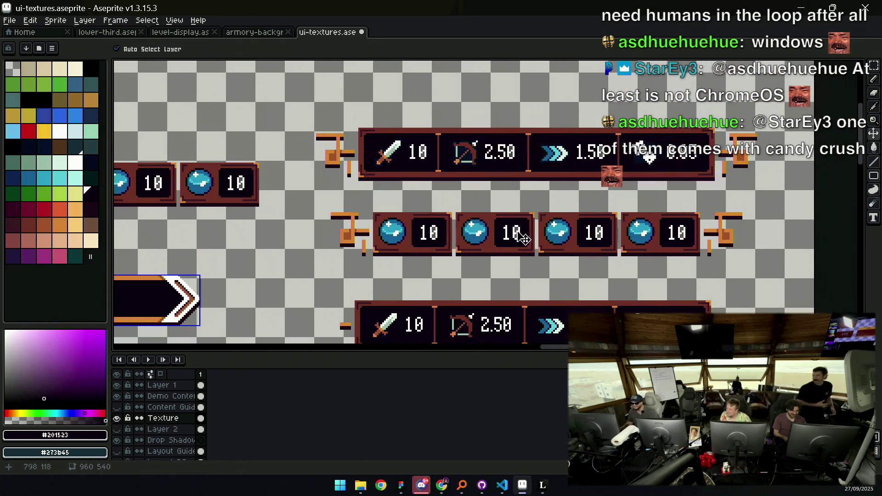
pyautogui.scroll(-3, 524, 233)
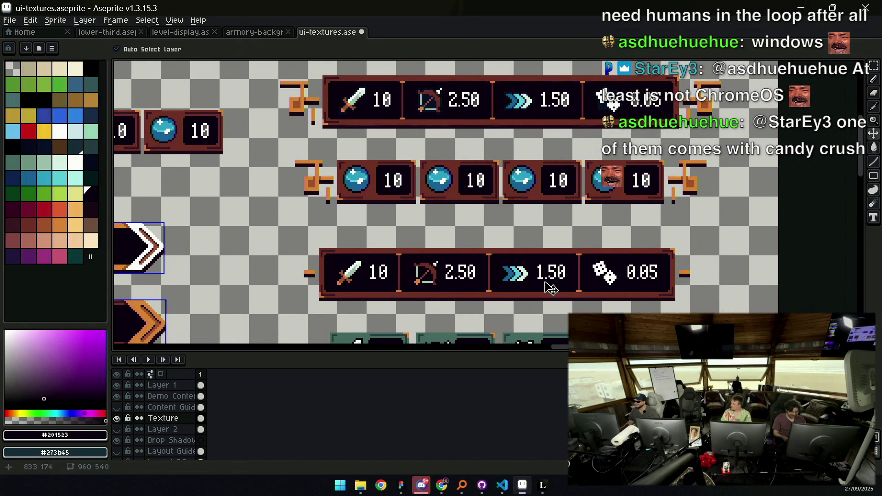
# Paste the copied 1.50 figure onto the panel and move it to the right
pyautogui.press('m')
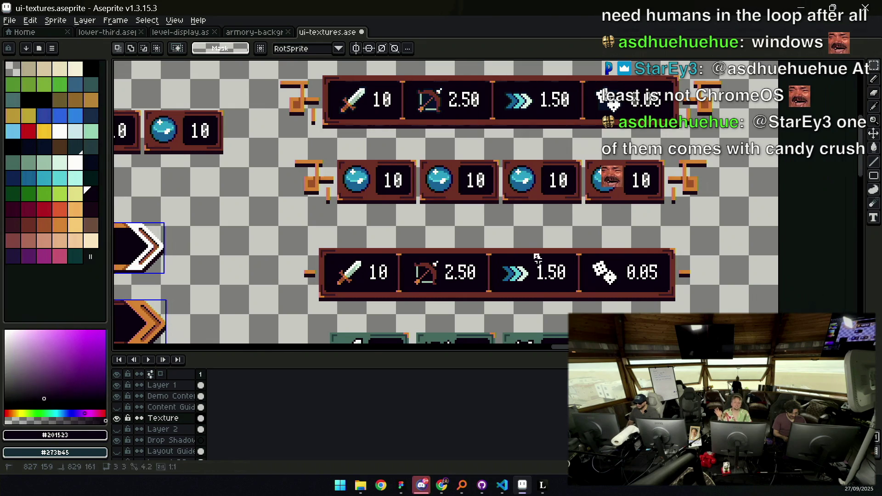
pyautogui.press('z')
pyautogui.scroll(-5, 507, 219)
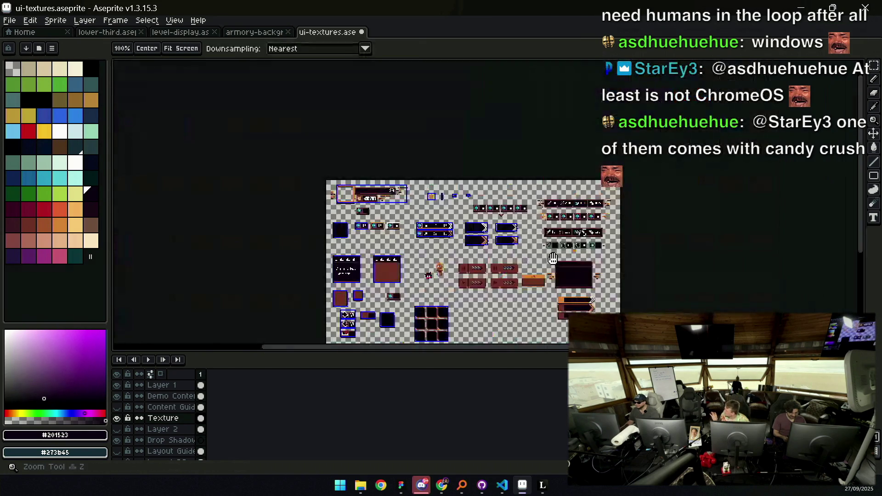
pyautogui.scroll(6, 507, 219)
pyautogui.scroll(2, 506, 216)
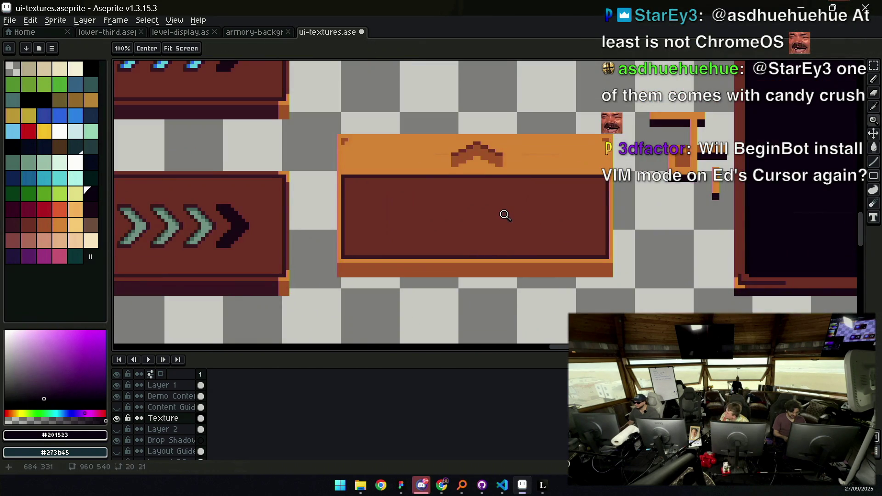
pyautogui.hotkey('ctrl', 'v')
pyautogui.moveTo(527, 228); pyautogui.dragTo(602, 223)
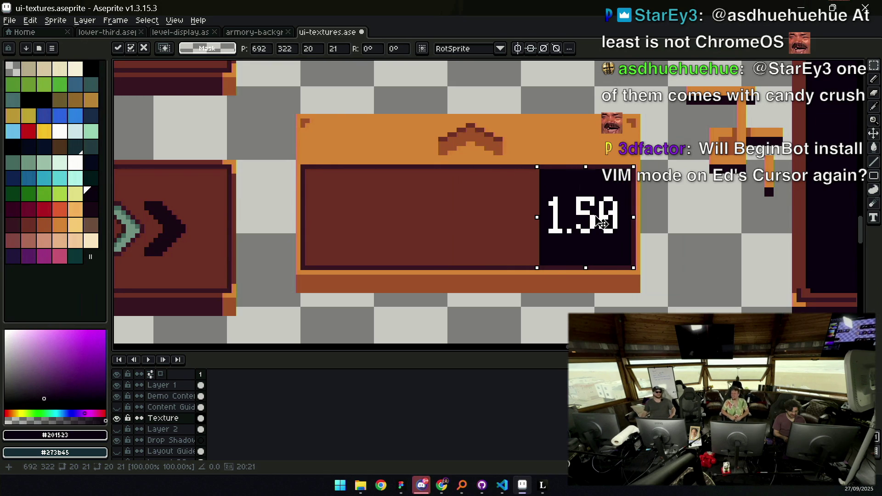
# Nudge the 1.50 number into the dark box at the panel's right end and commit it
pyautogui.moveTo(602, 224); pyautogui.dragTo(580, 226)
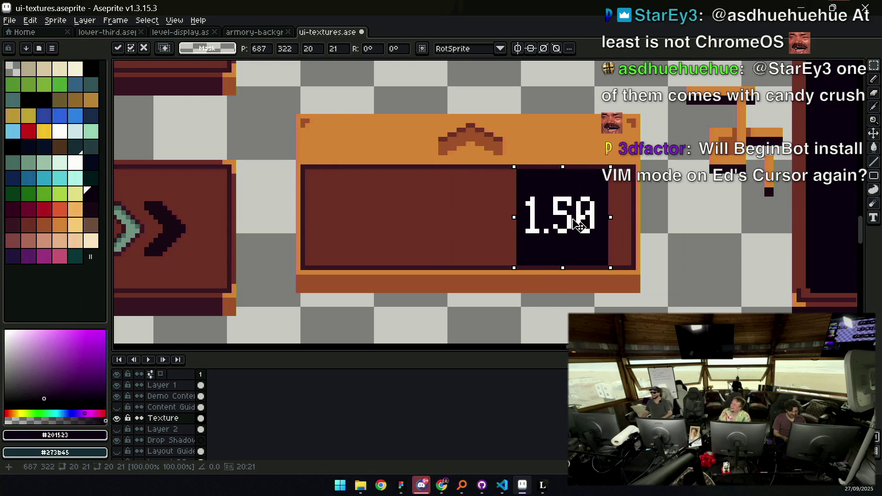
pyautogui.scroll(-2, 523, 212)
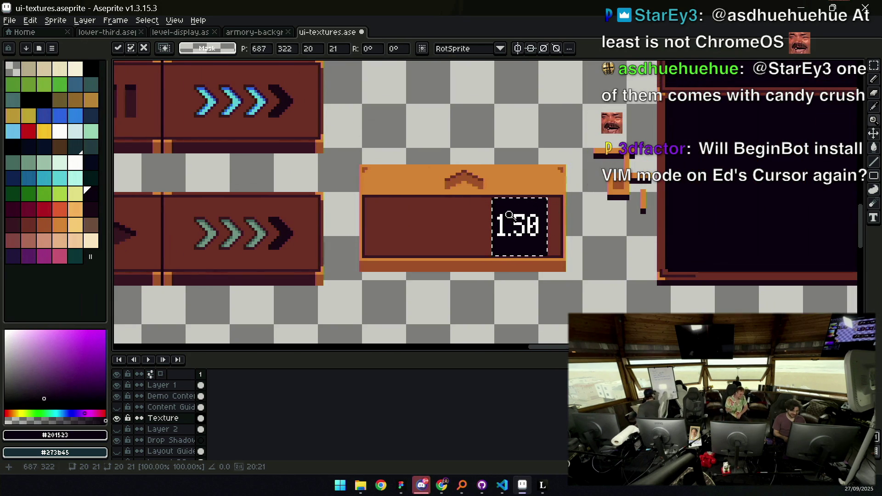
pyautogui.scroll(1, 509, 214)
pyautogui.moveTo(518, 225); pyautogui.dragTo(539, 226)
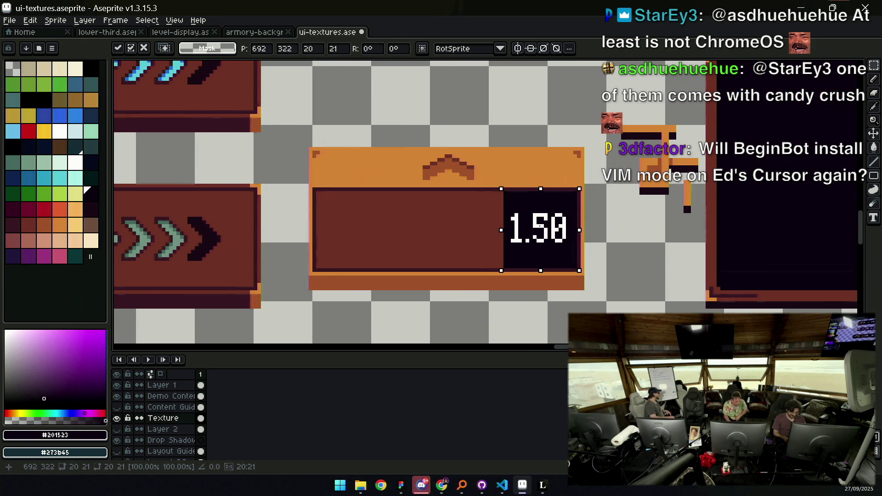
pyautogui.hotkey('ctrl', 'd')
pyautogui.press('b')
pyautogui.keyDown('alt'); pyautogui.click(504, 193); pyautogui.keyUp('alt')
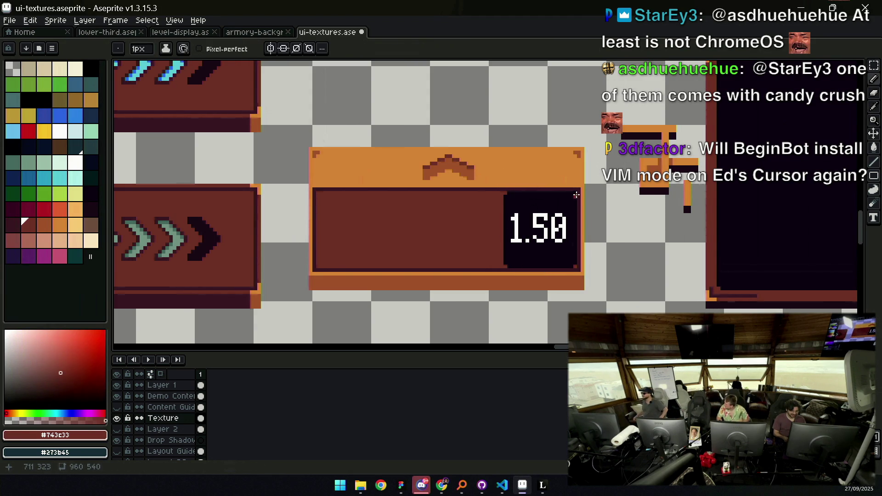
# Shift the dark 1.50 box two pixels left
pyautogui.press('z')
pyautogui.scroll(-3, 549, 186)
pyautogui.scroll(3, 555, 191)
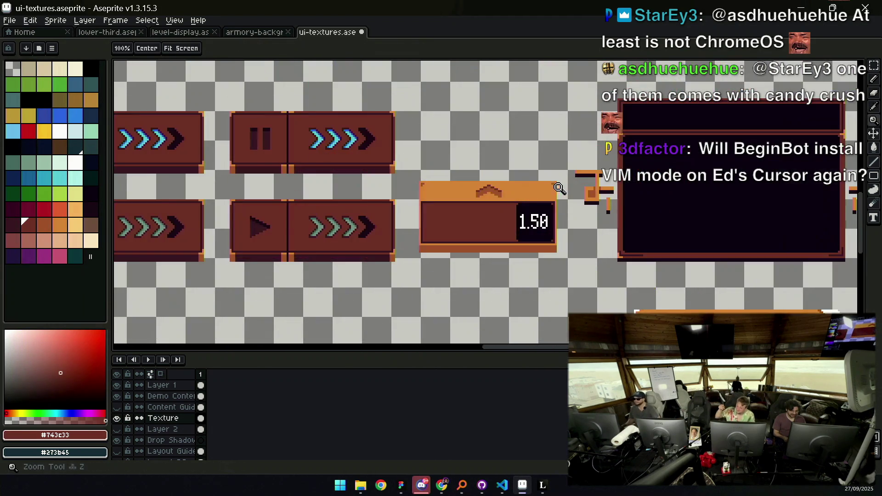
pyautogui.press('m')
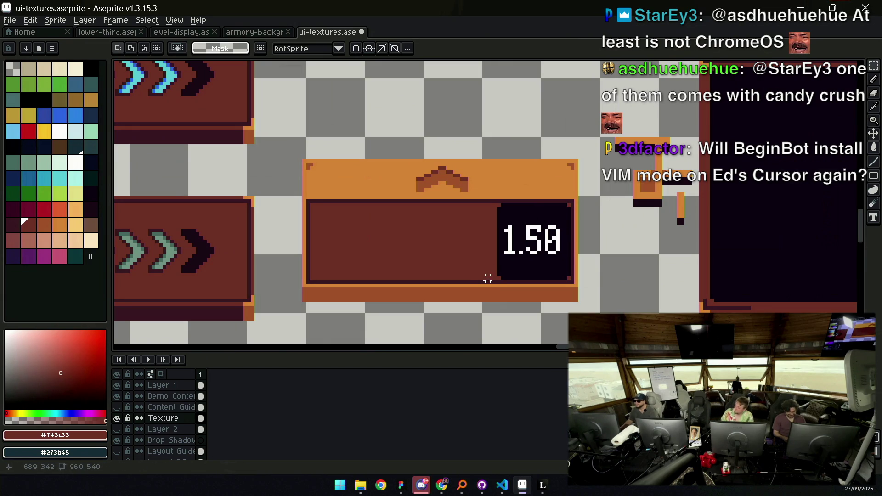
pyautogui.moveTo(513, 260)
pyautogui.mouseDown()
pyautogui.moveTo(571, 210)
pyautogui.moveTo(569, 201)
pyautogui.mouseUp()
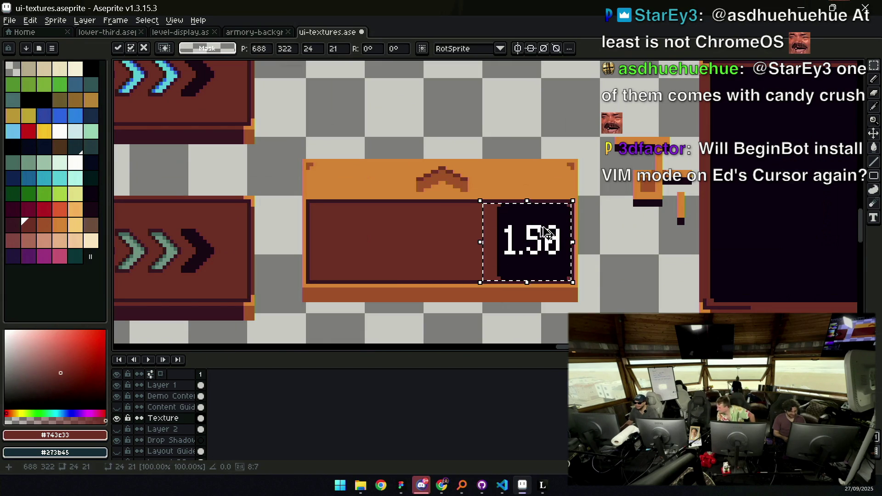
pyautogui.moveTo(543, 234)
pyautogui.mouseDown()
pyautogui.moveTo(528, 234)
pyautogui.moveTo(538, 235)
pyautogui.mouseUp()
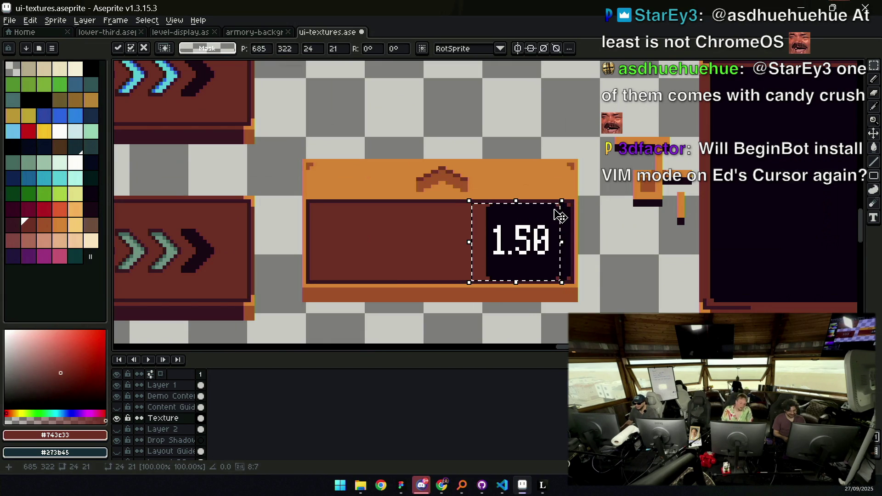
pyautogui.hotkey('ctrl', 'd')
pyautogui.press('b')
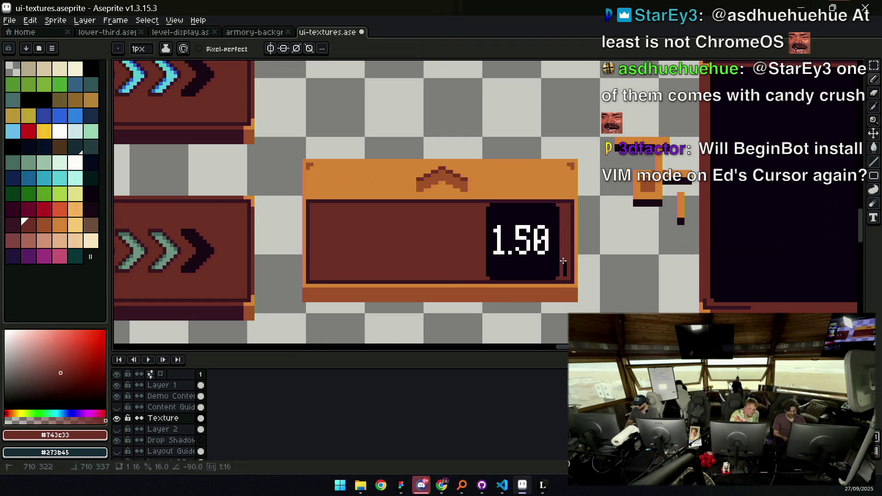
# Shift the dark strip left and bucket-fill the red area and leftover gap dark
pyautogui.press('m')
pyautogui.scroll(-2, 562, 250)
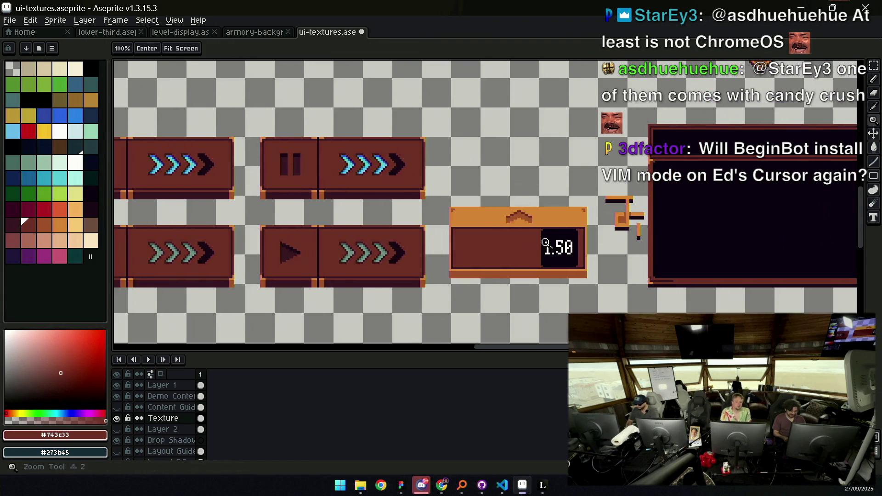
pyautogui.scroll(1, 542, 239)
pyautogui.moveTo(546, 221)
pyautogui.mouseDown()
pyautogui.moveTo(523, 278)
pyautogui.moveTo(469, 262)
pyautogui.moveTo(489, 261)
pyautogui.mouseUp()
pyautogui.keyDown('alt'); pyautogui.click(490, 241); pyautogui.keyUp('alt')
pyautogui.press('g')
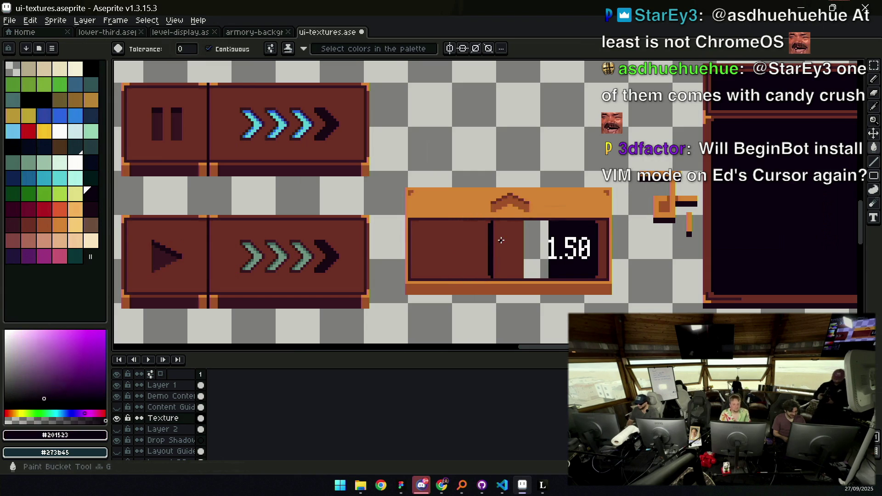
pyautogui.click(501, 240)
pyautogui.click(535, 244)
# Move the 1.50 number left so it sits centred in the widened box
pyautogui.press('z')
pyautogui.hscroll(2, 533, 244)
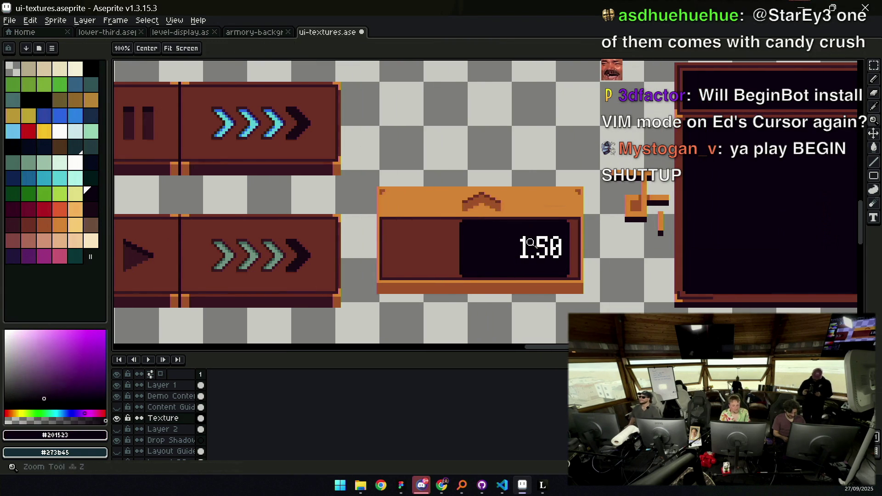
pyautogui.press('m')
pyautogui.moveTo(504, 226)
pyautogui.mouseDown()
pyautogui.moveTo(566, 271)
pyautogui.moveTo(544, 252)
pyautogui.mouseUp()
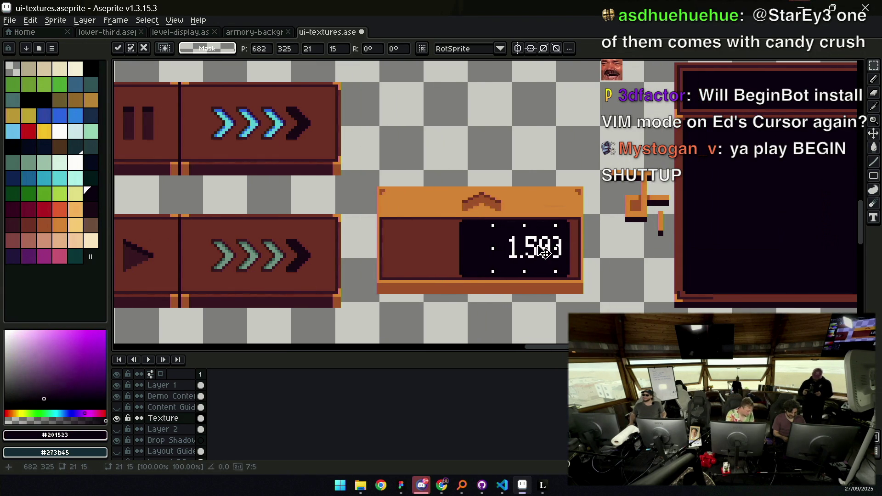
pyautogui.press('b')
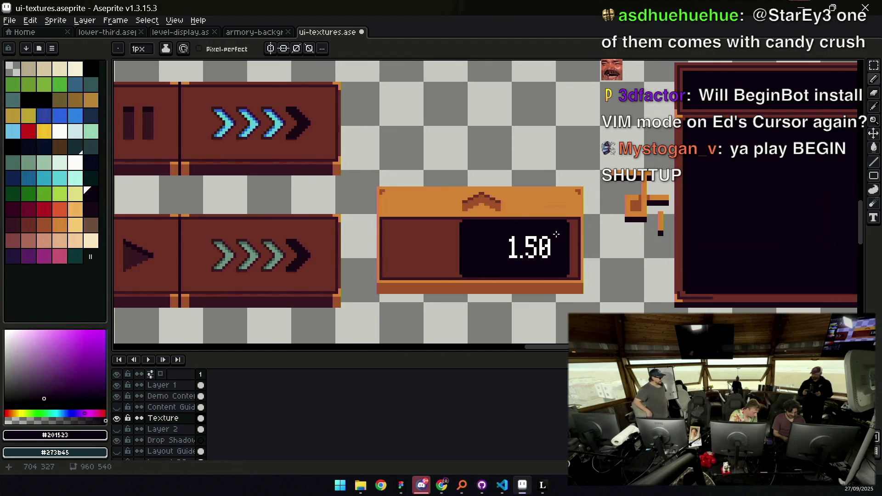
pyautogui.press('z')
pyautogui.scroll(-3, 528, 248)
pyautogui.scroll(4, 510, 250)
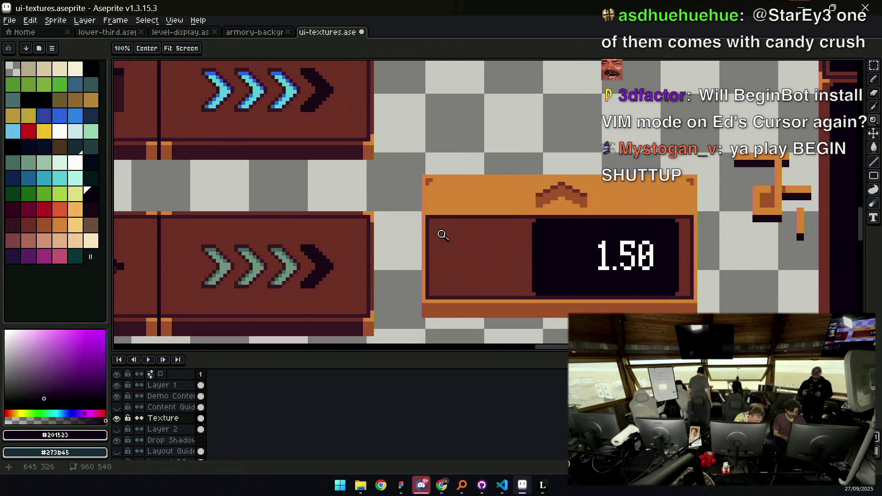
pyautogui.scroll(-3, 493, 240)
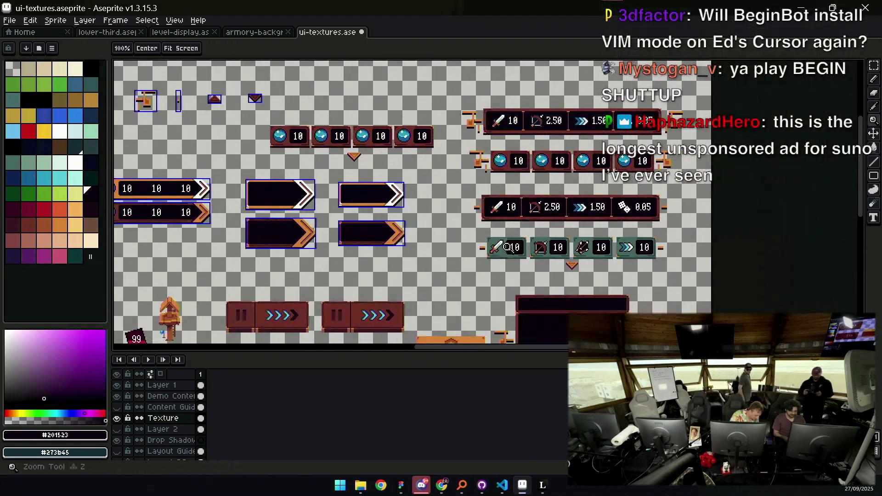
# Lasso-select and copy the sword icon
pyautogui.scroll(5, 478, 234)
pyautogui.press('q')
pyautogui.moveTo(477, 233)
pyautogui.mouseDown()
pyautogui.moveTo(529, 266)
pyautogui.moveTo(554, 243)
pyautogui.moveTo(494, 200)
pyautogui.moveTo(480, 230)
pyautogui.mouseUp()
pyautogui.press('z')
pyautogui.scroll(-4, 527, 213)
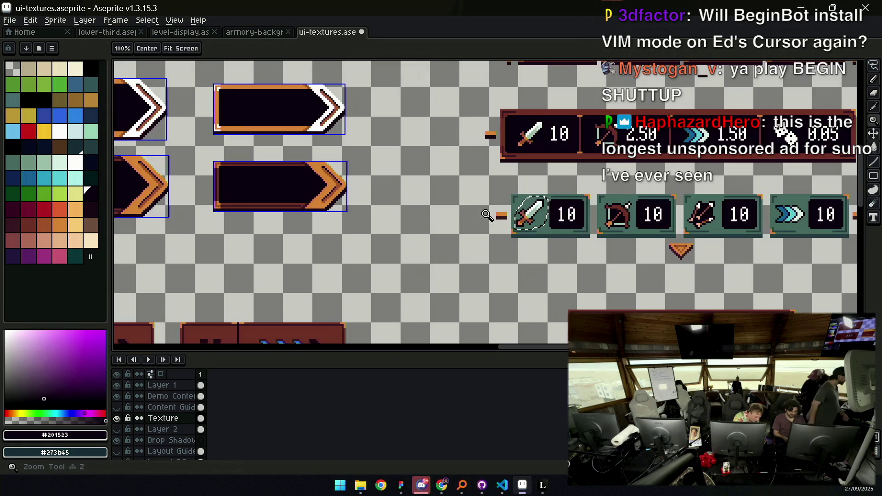
pyautogui.scroll(2, 505, 193)
pyautogui.scroll(-1, 505, 193)
pyautogui.scroll(2, 534, 204)
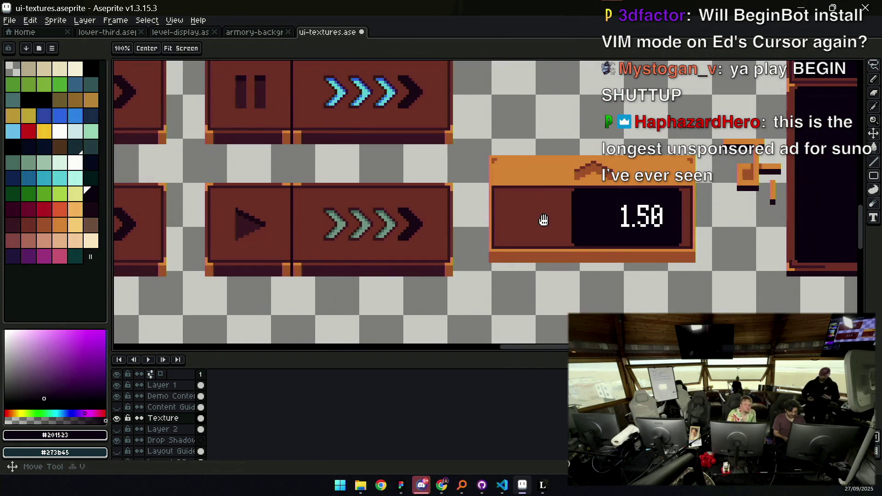
pyautogui.scroll(1, 543, 218)
# Paste the sword into the panel's left slot and fill its green backing brown #743c33
pyautogui.hotkey('ctrl', 'v')
pyautogui.moveTo(728, 205); pyautogui.dragTo(457, 214)
pyautogui.hotkey('ctrl', 'd')
pyautogui.keyDown('alt'); pyautogui.click(452, 218); pyautogui.keyUp('alt')
pyautogui.press('g')
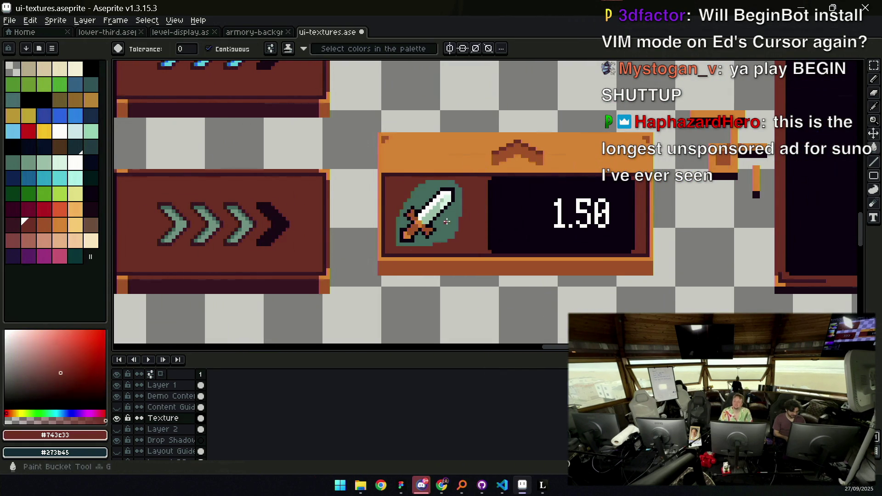
pyautogui.click(445, 221)
# Reposition the sword within the left slot beside the 1.50 readout
pyautogui.press('q')
pyautogui.moveTo(390, 206)
pyautogui.mouseDown()
pyautogui.moveTo(435, 247)
pyautogui.moveTo(391, 203)
pyautogui.moveTo(418, 220)
pyautogui.mouseUp()
pyautogui.hotkey('ctrl', 'd')
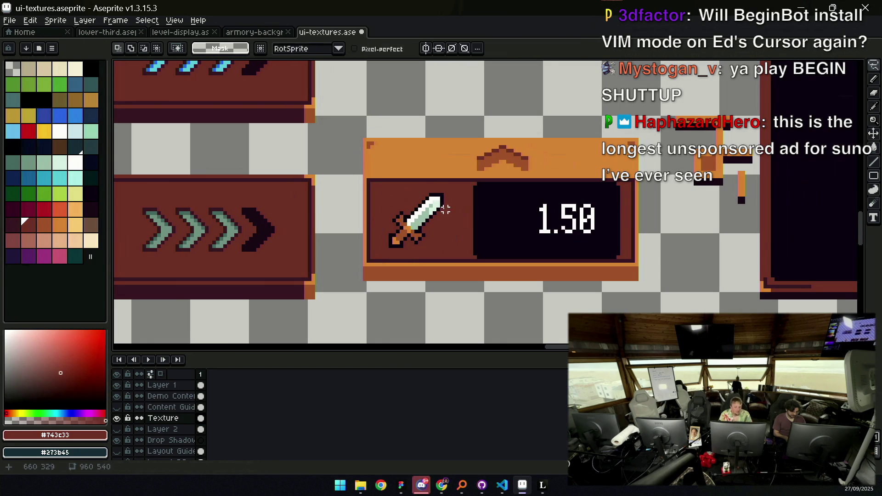
pyautogui.press('m')
pyautogui.moveTo(460, 257)
pyautogui.mouseDown()
pyautogui.moveTo(504, 180)
pyautogui.moveTo(481, 212)
pyautogui.moveTo(498, 218)
pyautogui.mouseUp()
pyautogui.click(490, 214)
pyautogui.press('Return')
pyautogui.press('z')
pyautogui.scroll(-5, 503, 210)
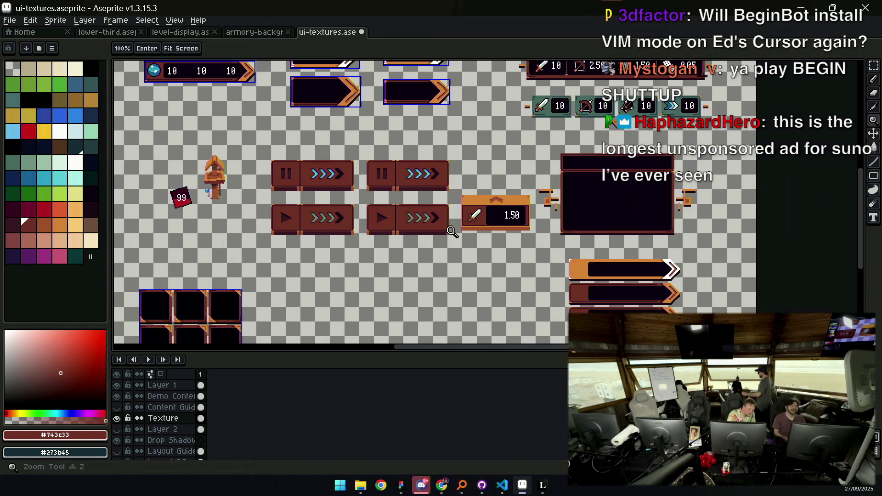
# Draw a blue plus sign left of 1.50, redoing the first curved stroke
pyautogui.scroll(4, 495, 191)
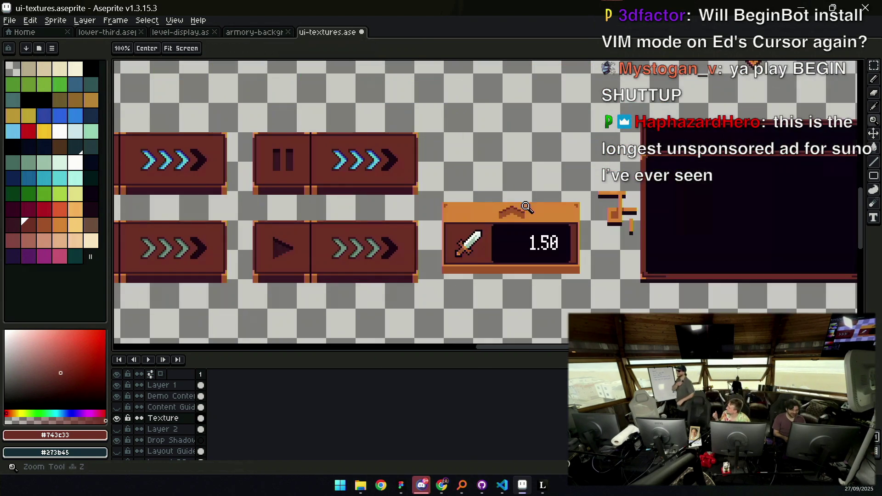
pyautogui.scroll(2, 506, 239)
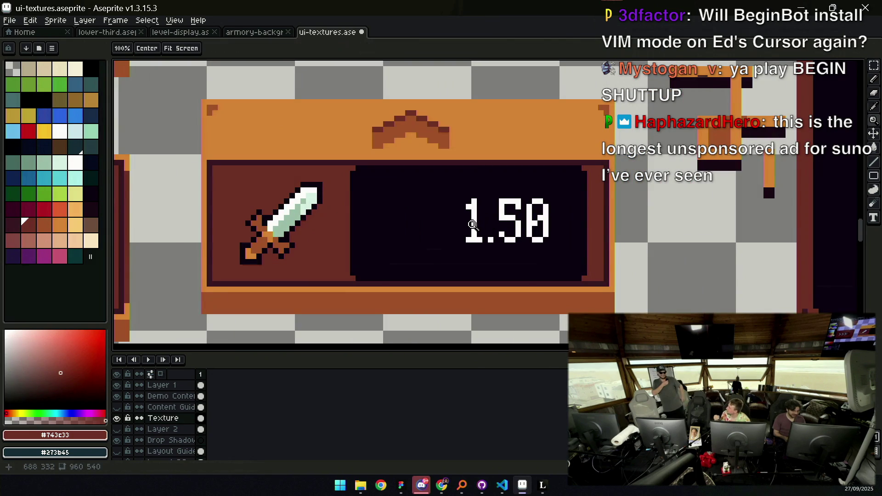
pyautogui.click(75, 118)
pyautogui.press('b')
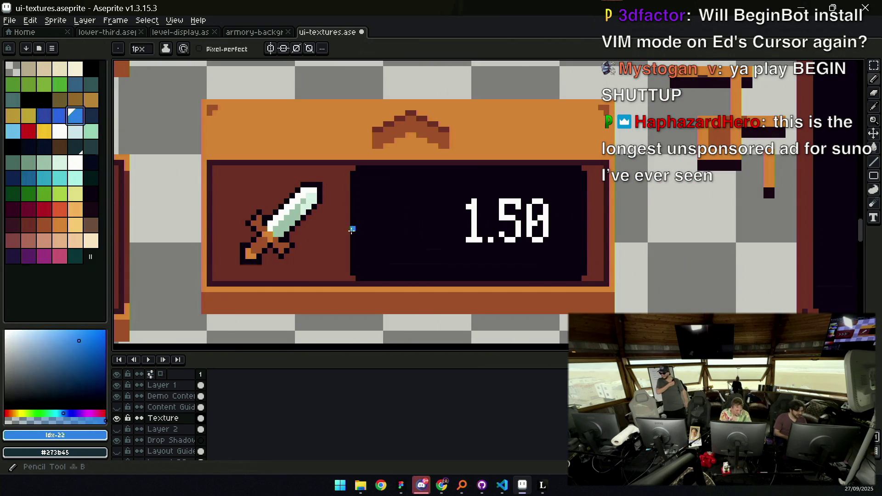
pyautogui.moveTo(410, 210); pyautogui.dragTo(410, 237)
pyautogui.hotkey('ctrl', 'z')
pyautogui.moveTo(407, 205)
pyautogui.mouseDown()
pyautogui.moveTo(407, 242)
pyautogui.moveTo(421, 223)
pyautogui.mouseUp()
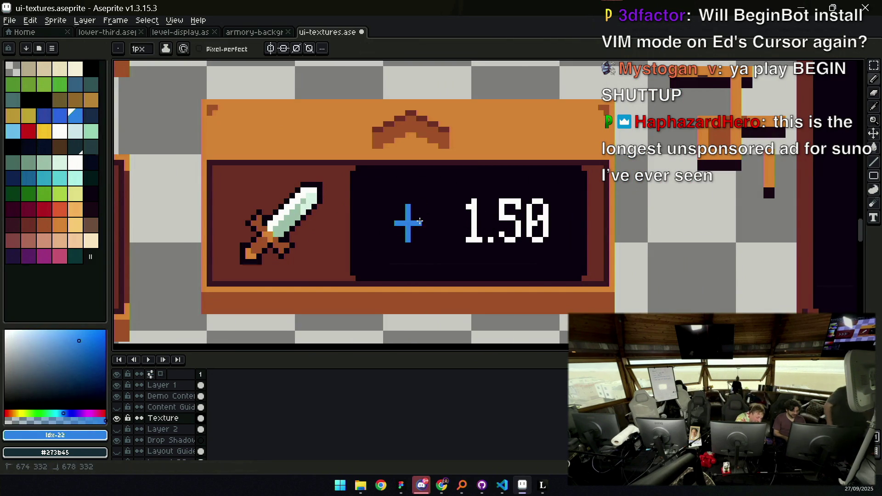
# Zoom out to check the + 1.50 readout at actual size and across the sheet
pyautogui.press('z')
pyautogui.press('1')
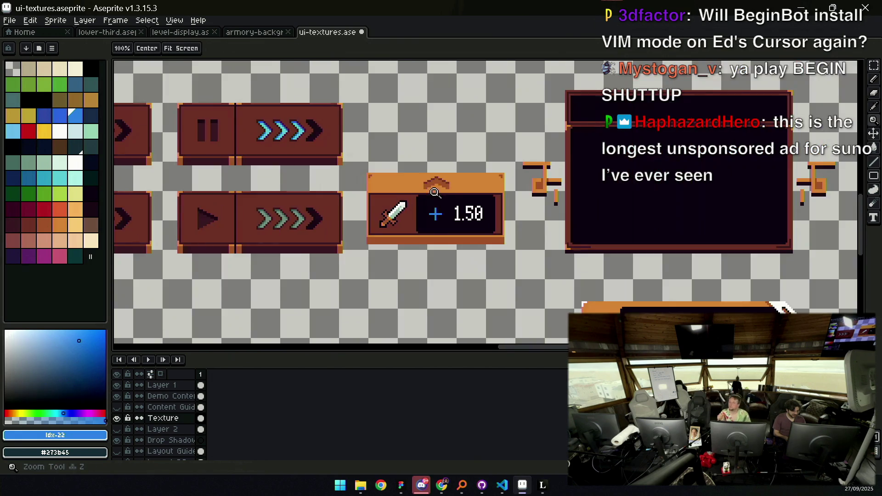
pyautogui.scroll(5, 445, 204)
pyautogui.press('b')
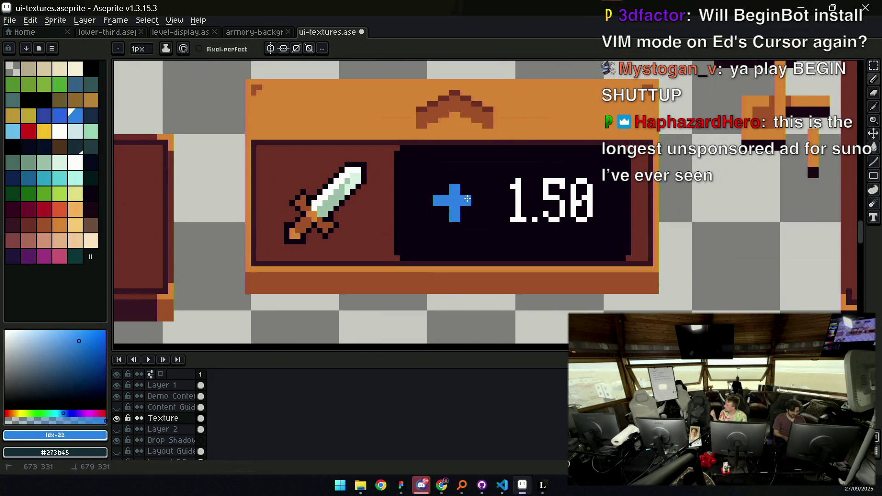
pyautogui.press('z')
pyautogui.scroll(-5, 473, 199)
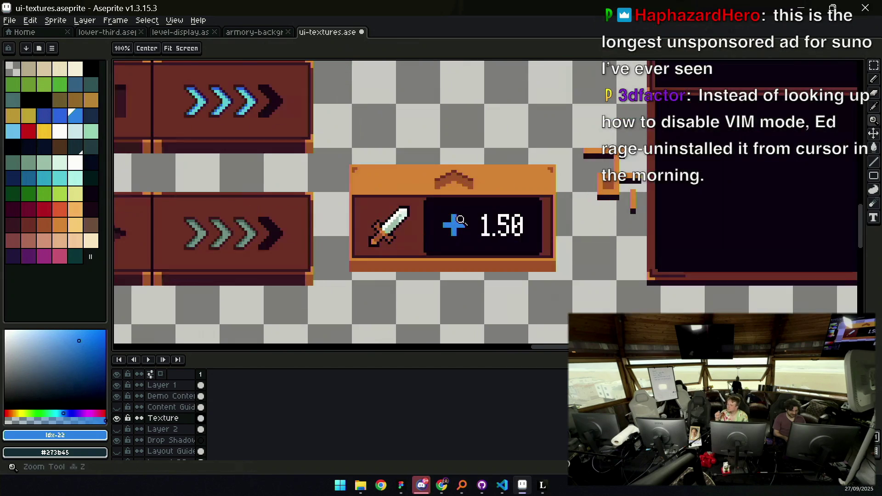
# Paint a dark palette shade on the plus sign's bottom pixel
pyautogui.scroll(5, 454, 217)
pyautogui.press('i')
pyautogui.keyDown('alt'); pyautogui.click(455, 220); pyautogui.keyUp('alt')
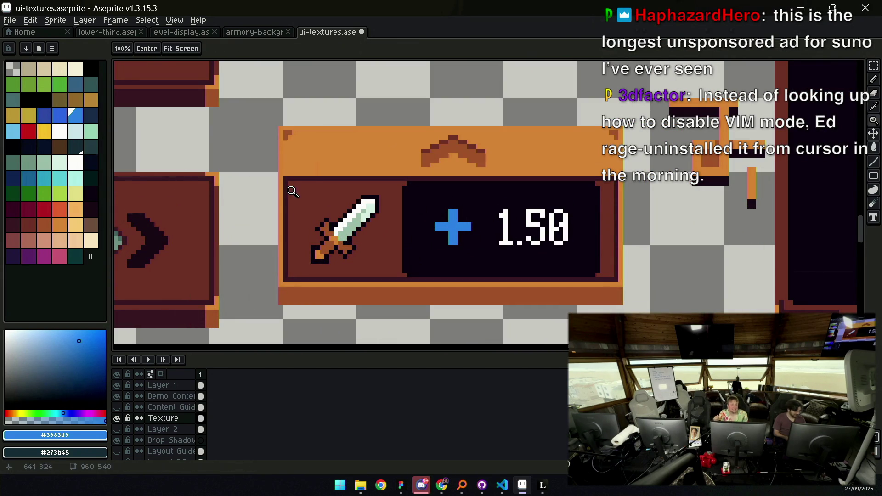
pyautogui.click(29, 183)
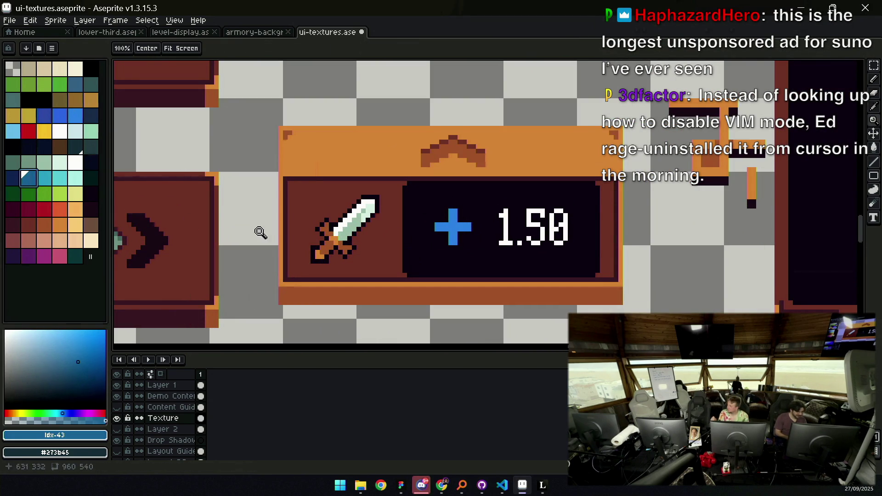
pyautogui.press('b')
pyautogui.scroll(1, 457, 234)
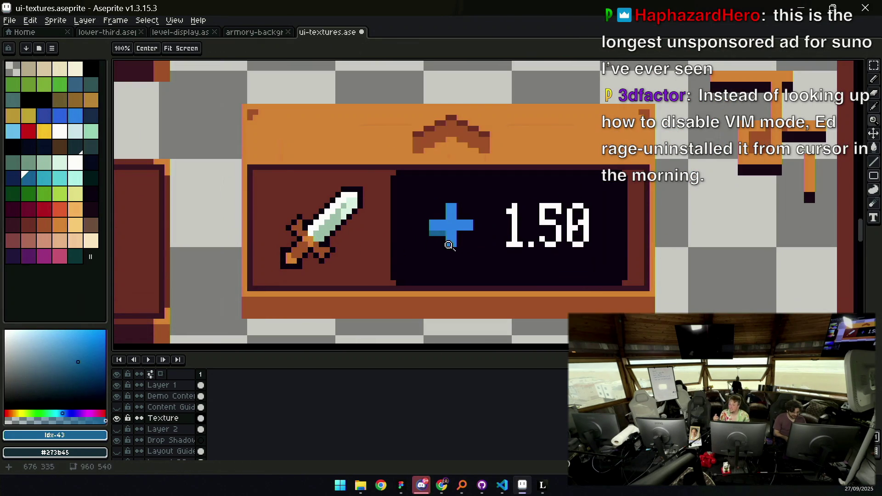
pyautogui.click(453, 250)
pyautogui.press('z')
pyautogui.scroll(-4, 461, 235)
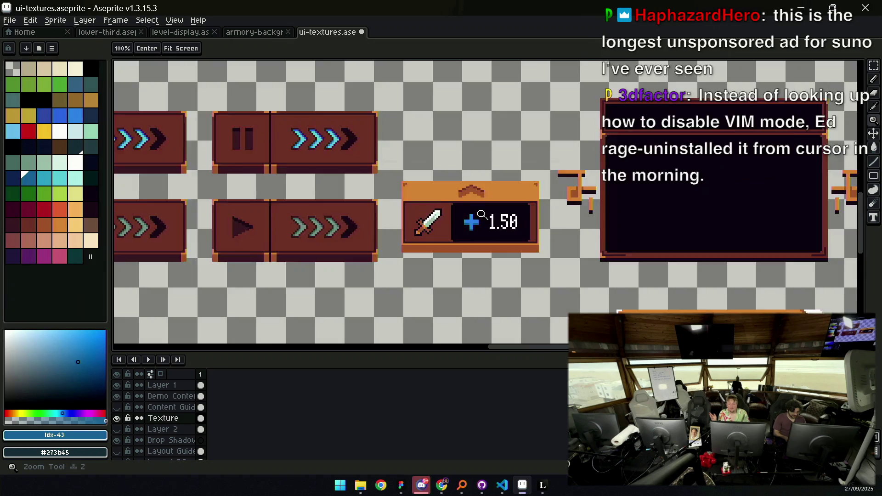
pyautogui.scroll(3, 493, 223)
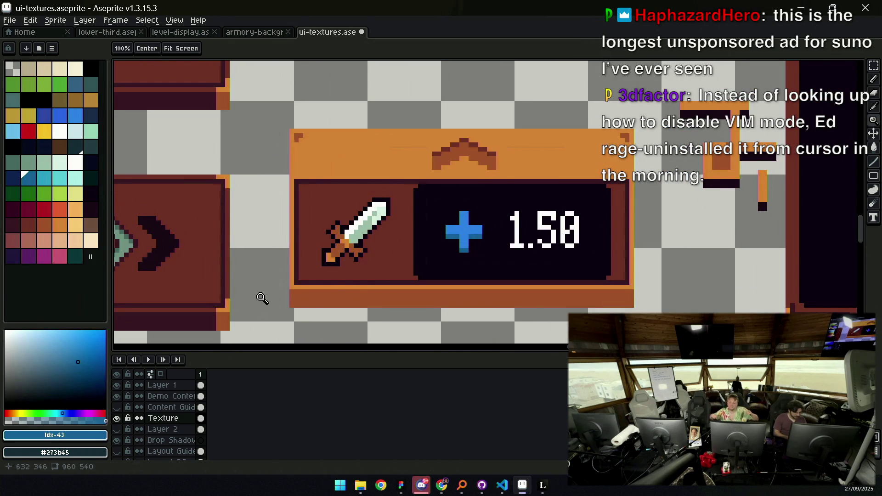
# Darken the plus's blue by lowering green in the RGB sliders and repaint its bottom edge
pyautogui.keyDown('alt'); pyautogui.click(466, 220); pyautogui.keyUp('alt')
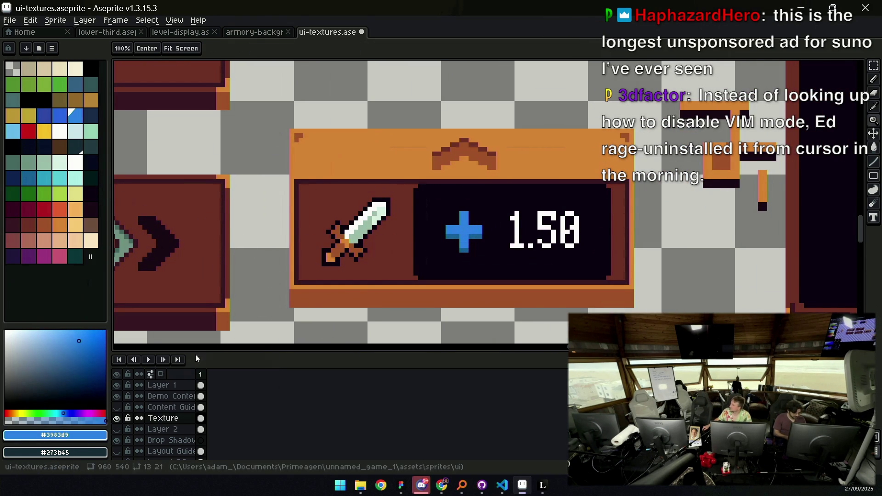
pyautogui.click(55, 435)
pyautogui.moveTo(115, 364)
pyautogui.mouseDown()
pyautogui.moveTo(548, 386)
pyautogui.moveTo(524, 415)
pyautogui.mouseUp()
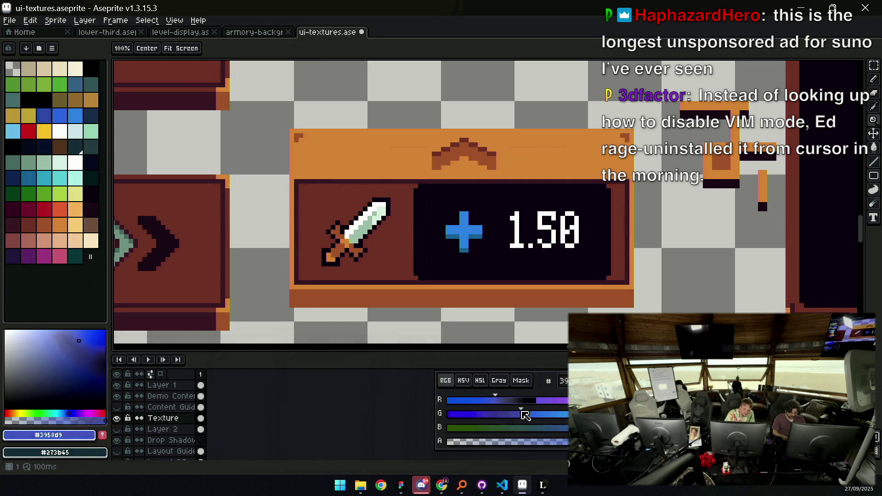
pyautogui.click(461, 251)
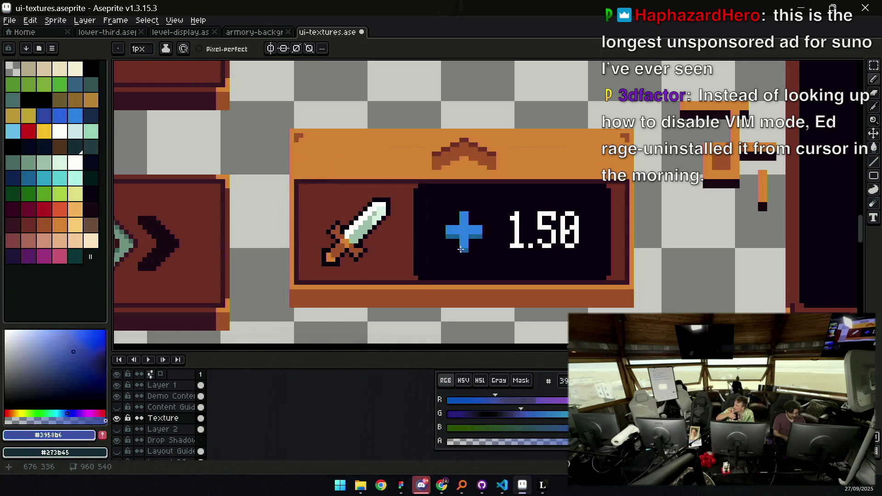
pyautogui.scroll(2, 473, 236)
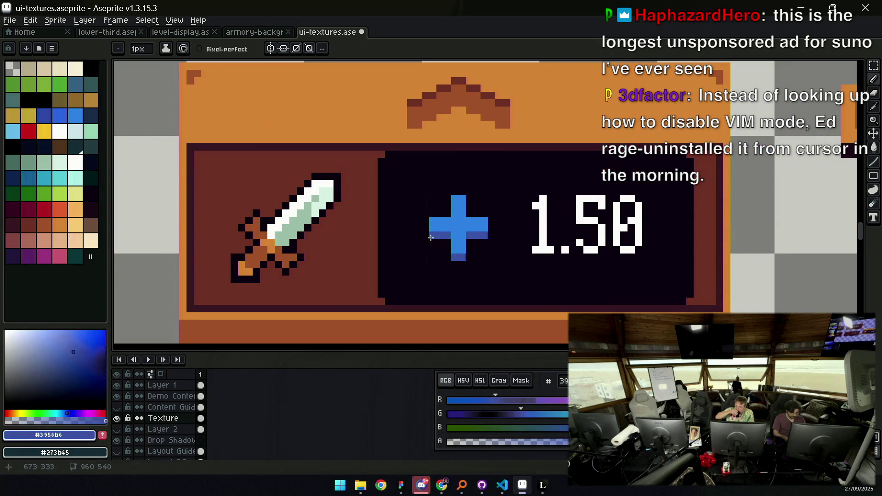
pyautogui.click(568, 430)
pyautogui.moveTo(515, 413); pyautogui.dragTo(513, 414)
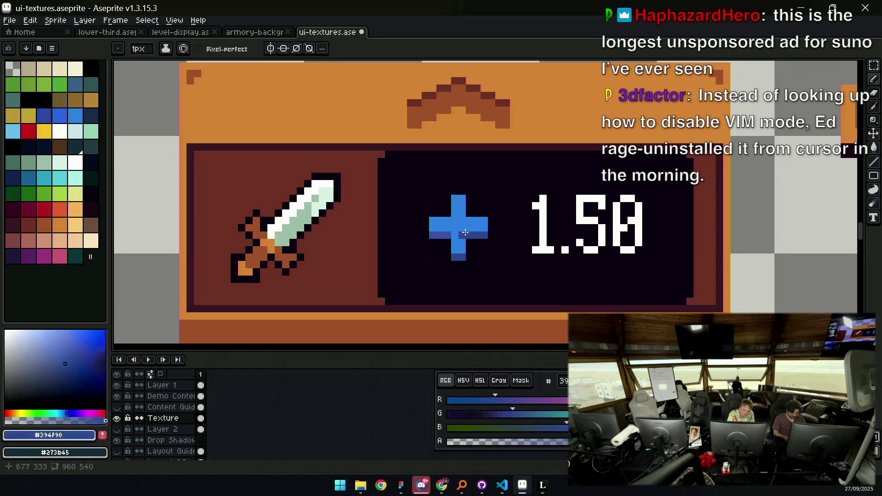
pyautogui.press('z')
pyautogui.scroll(-2, 465, 216)
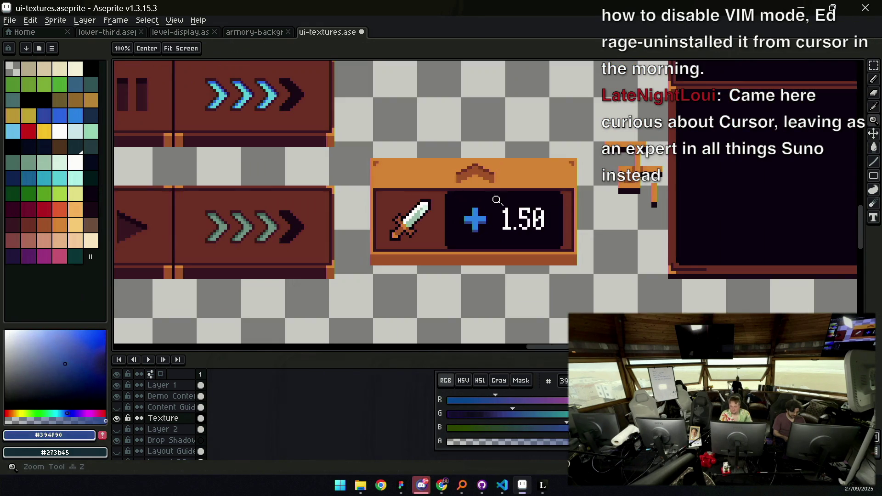
# Zoom to the sword 1.50 stat panel and marquee-select it on the Texture layer
pyautogui.scroll(-3, 496, 201)
pyautogui.scroll(2, 487, 211)
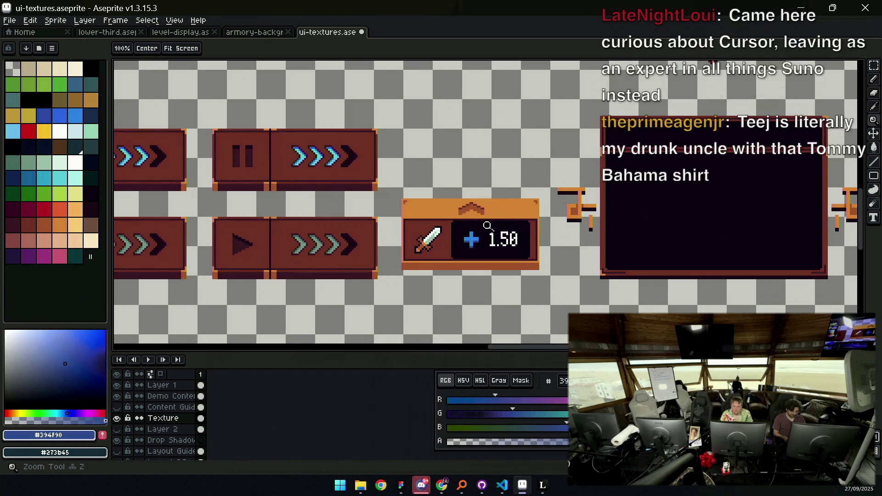
pyautogui.scroll(-2, 491, 207)
pyautogui.scroll(1, 504, 204)
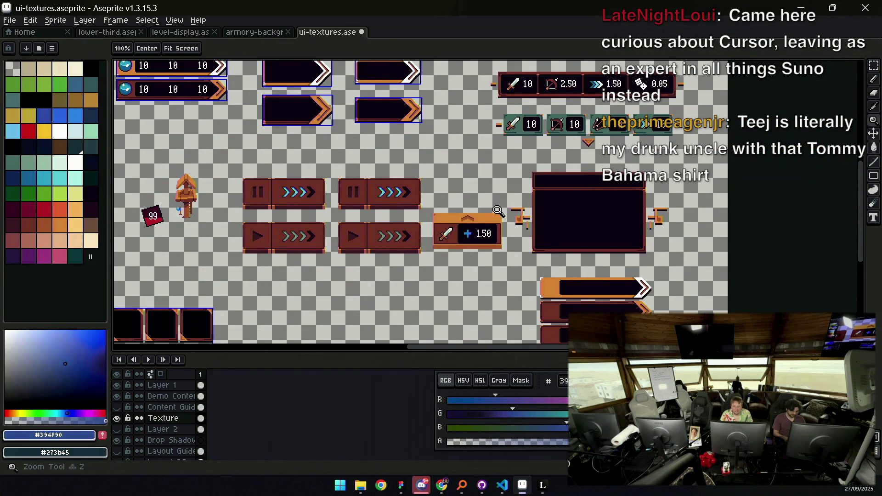
pyautogui.scroll(-2, 498, 218)
pyautogui.scroll(4, 373, 197)
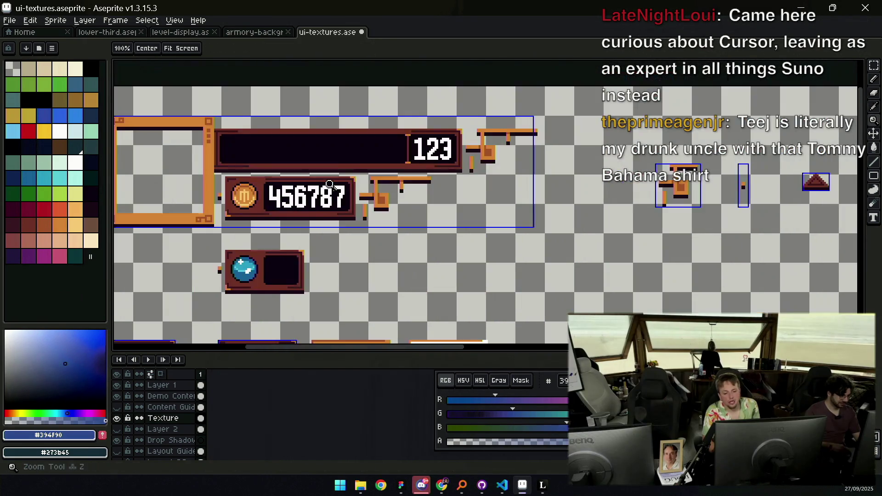
pyautogui.keyDown('ctrl'); pyautogui.click(370, 202); pyautogui.keyUp('ctrl')
pyautogui.press('m')
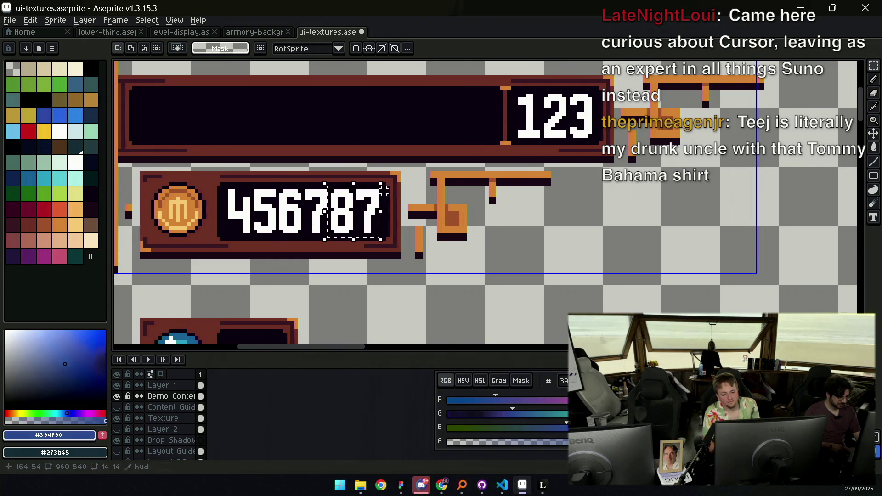
pyautogui.press('h')
pyautogui.scroll(-3, 461, 205)
pyautogui.moveTo(461, 205)
pyautogui.mouseDown()
pyautogui.moveTo(336, 97)
pyautogui.moveTo(238, 37)
pyautogui.mouseUp()
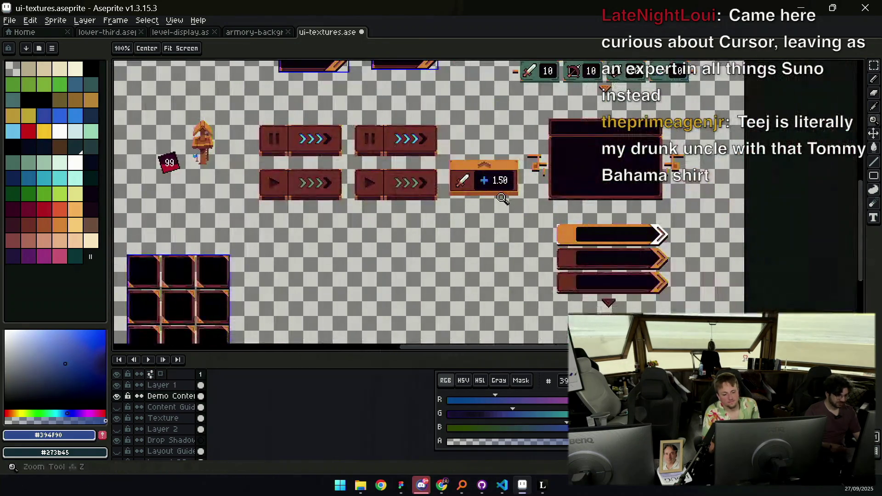
pyautogui.scroll(2, 473, 230)
pyautogui.press('v')
pyautogui.click(477, 230)
pyautogui.press('m')
pyautogui.moveTo(353, 253); pyautogui.dragTo(512, 150)
# Reselect the sword 1.50 panel and drop a copy just below the original
pyautogui.keyDown('alt'); pyautogui.click(473, 252); pyautogui.keyUp('alt')
pyautogui.hotkey('ctrl', 'd')
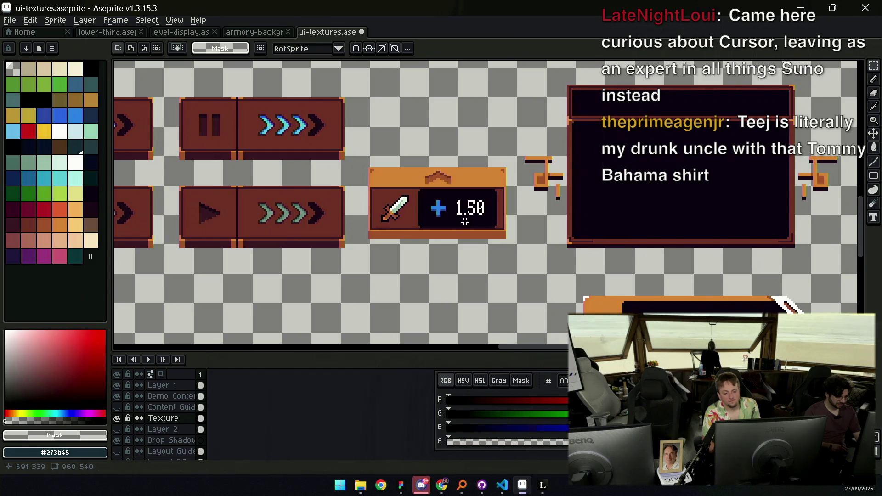
pyautogui.moveTo(357, 260)
pyautogui.mouseDown()
pyautogui.moveTo(490, 149)
pyautogui.moveTo(512, 145)
pyautogui.mouseUp()
pyautogui.moveTo(478, 190)
pyautogui.mouseDown()
pyautogui.moveTo(460, 198)
pyautogui.moveTo(453, 291)
pyautogui.mouseUp()
pyautogui.scroll(-4, 465, 208)
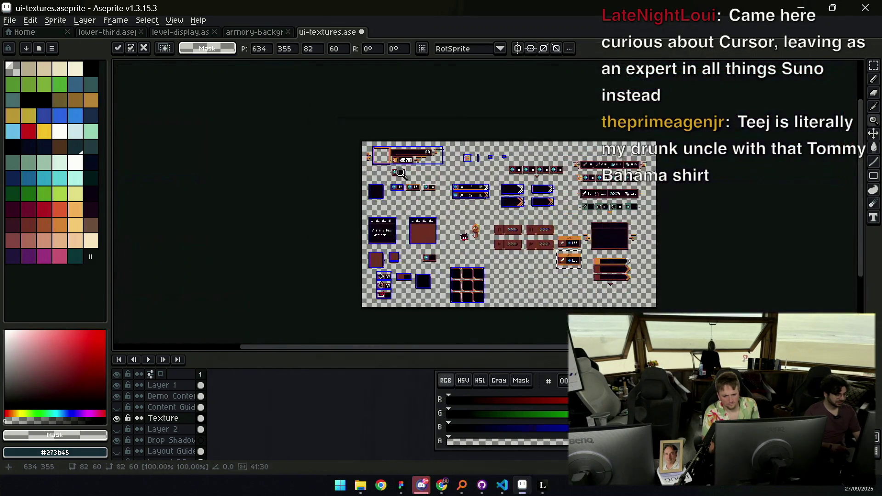
pyautogui.scroll(6, 453, 226)
# Sample the counter's dark background and zoom in on the 87 digits of 456787
pyautogui.press('v')
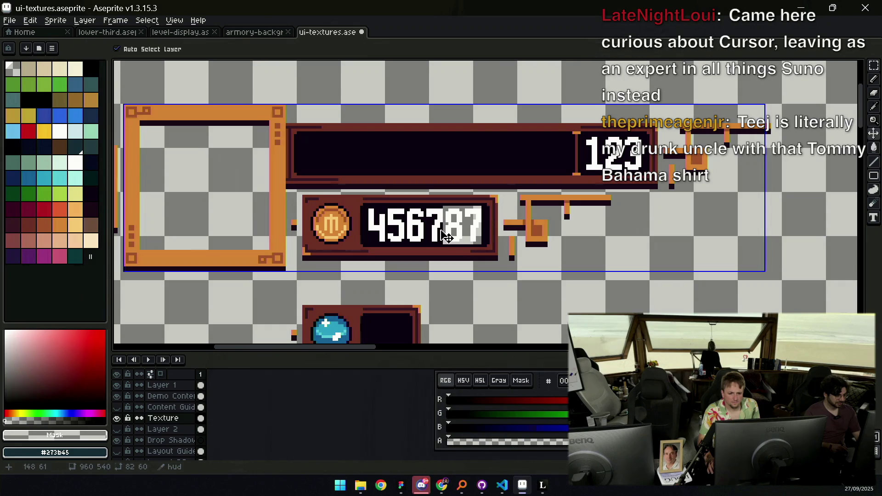
pyautogui.keyDown('alt'); pyautogui.click(446, 237); pyautogui.keyUp('alt')
pyautogui.press('z')
pyautogui.click(452, 210)
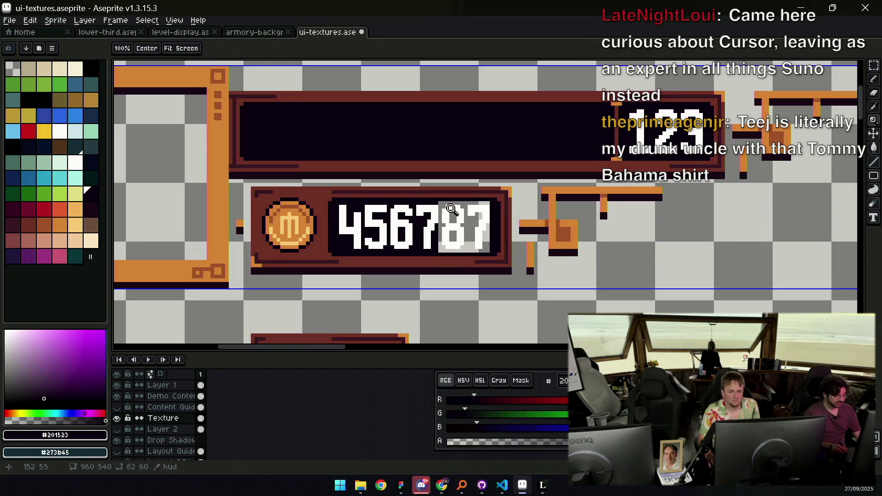
pyautogui.press('w')
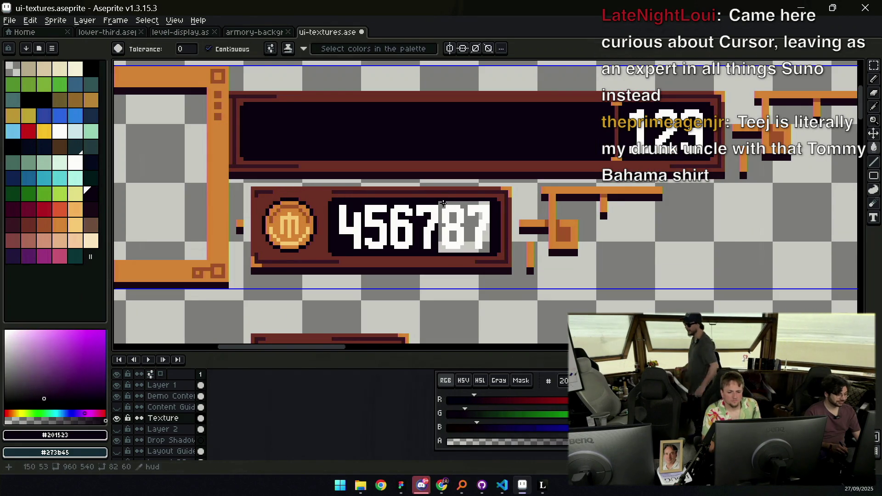
pyautogui.press('g')
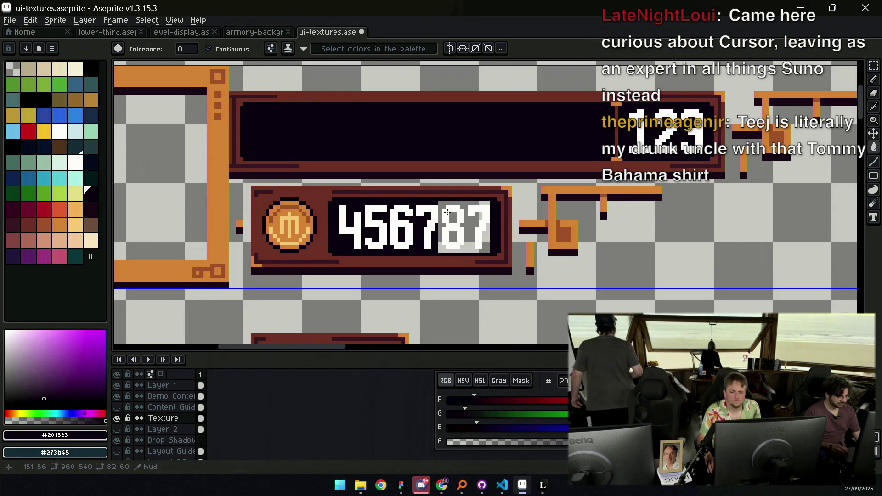
pyautogui.hotkey('ctrl', 'd')
# Box-select the 87 digits of the 456787 coin counter
pyautogui.press('z')
pyautogui.scroll(-1, 444, 214)
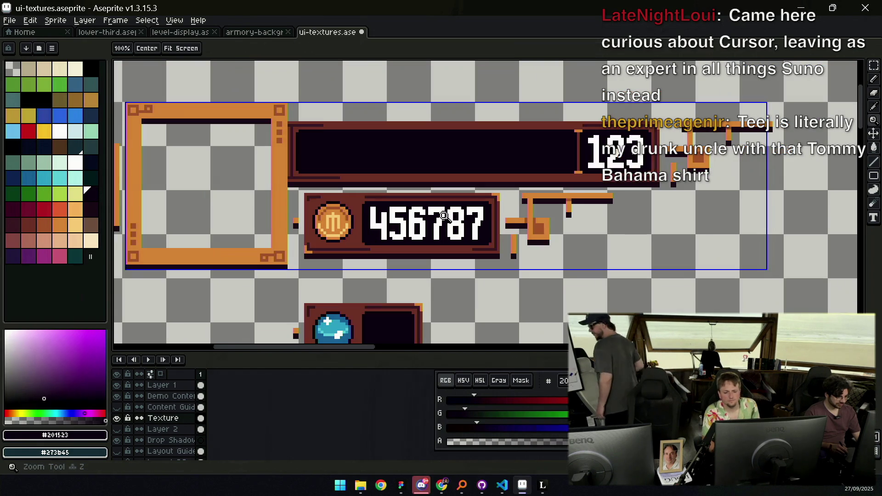
pyautogui.press('m')
pyautogui.moveTo(444, 245); pyautogui.dragTo(488, 200)
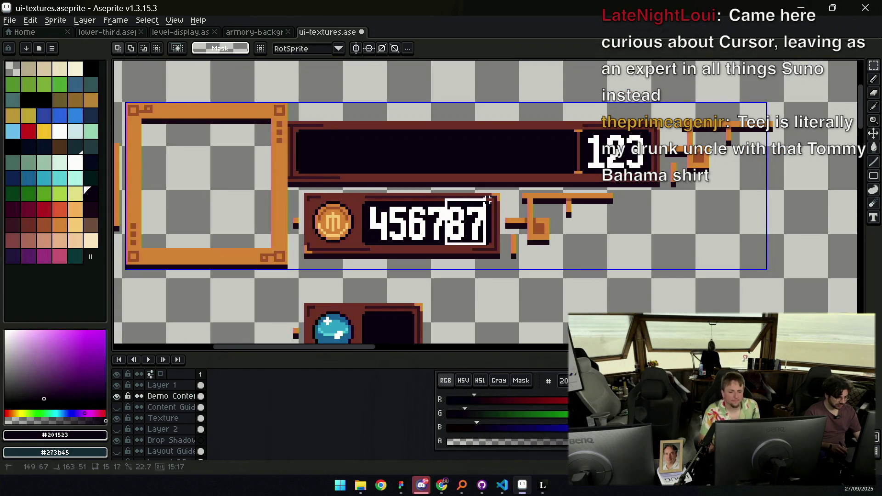
pyautogui.press('z')
pyautogui.scroll(-4, 557, 208)
pyautogui.scroll(1, 557, 207)
# Make the Texture layer active and switch between the Eraser and Pencil tools
pyautogui.scroll(4, 509, 239)
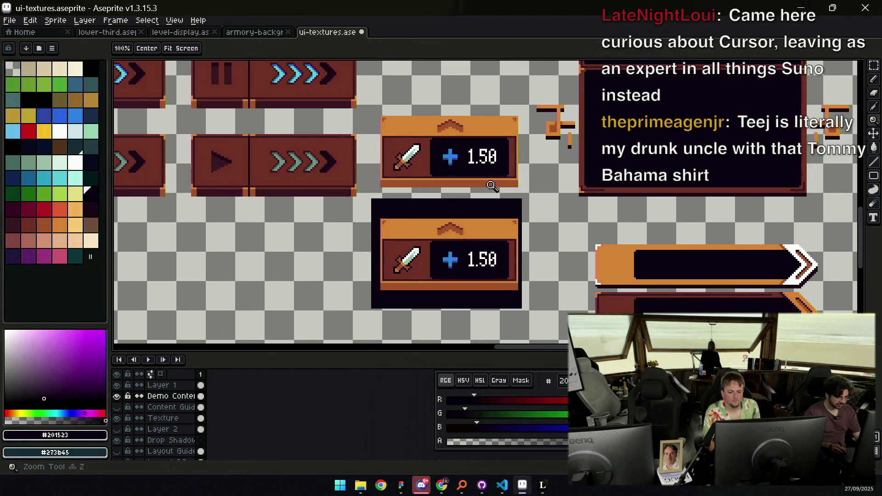
pyautogui.scroll(2, 493, 184)
pyautogui.press('v')
pyautogui.click(498, 186)
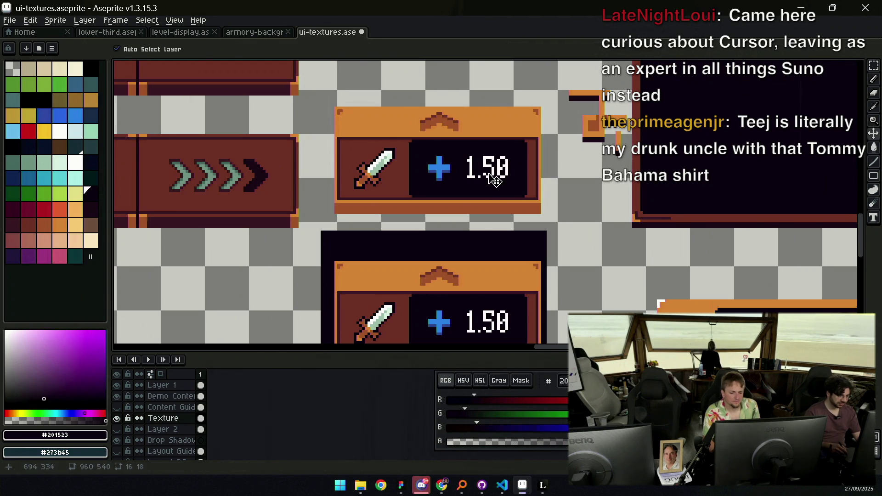
pyautogui.press('e')
pyautogui.press('b')
pyautogui.press('v')
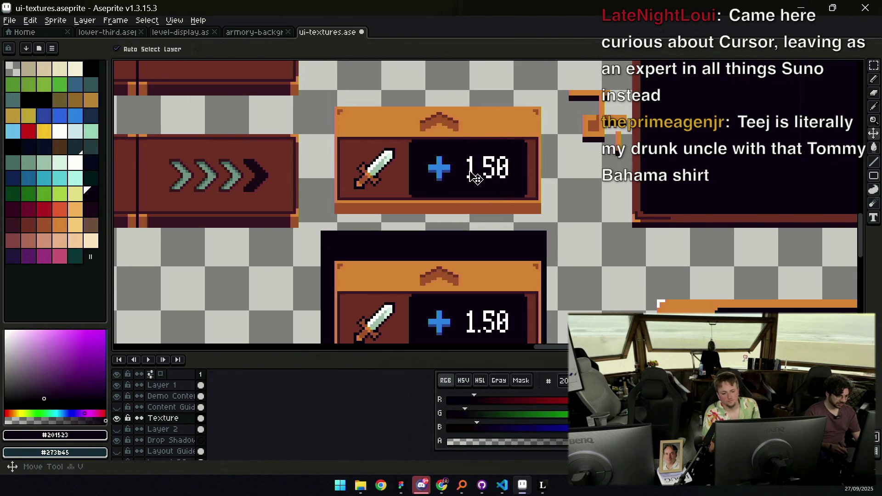
pyautogui.press('e')
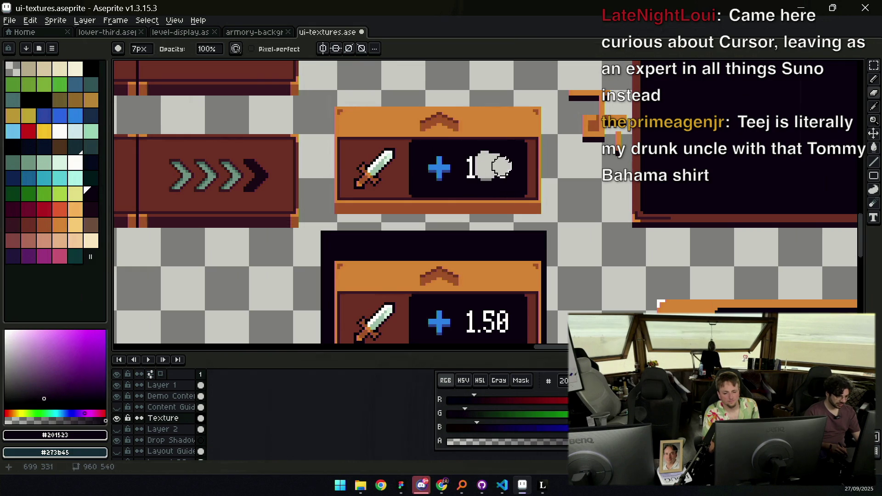
pyautogui.press('b')
pyautogui.scroll(3, 471, 163)
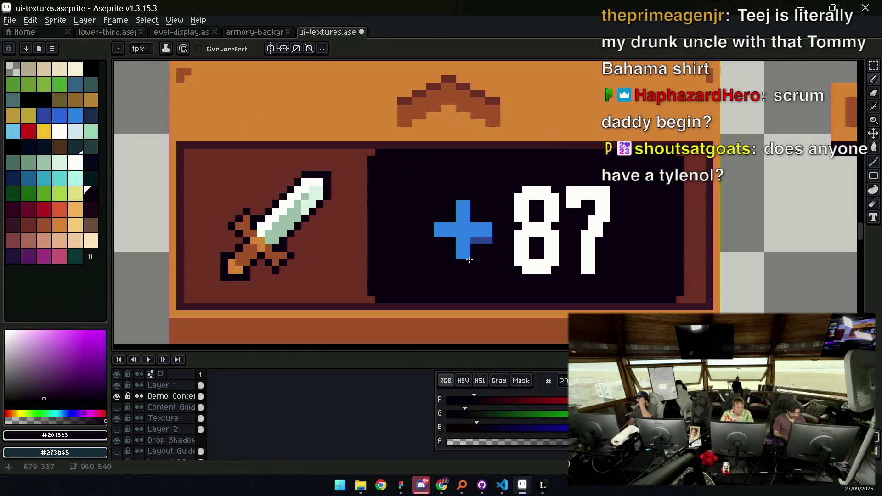
pyautogui.scroll(-5, 508, 239)
# Bring both sword panels into view and erase the lower +1.50 copy with its backdrop
pyautogui.press('z')
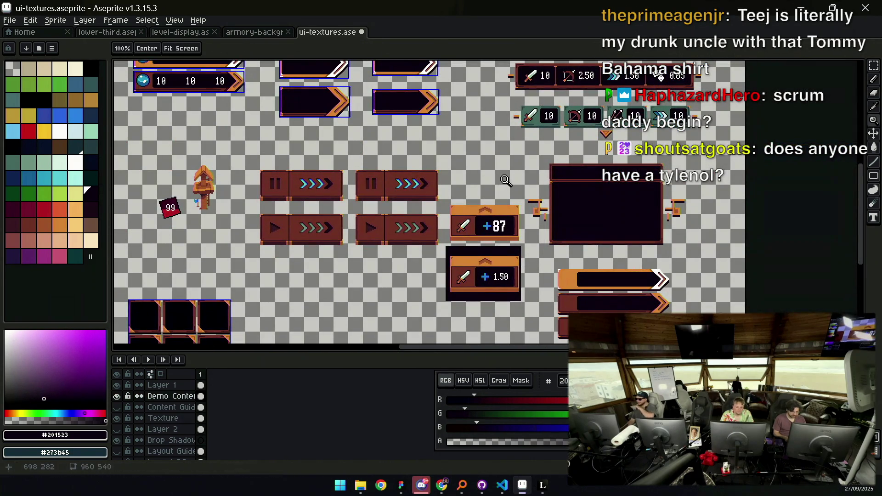
pyautogui.scroll(3, 505, 215)
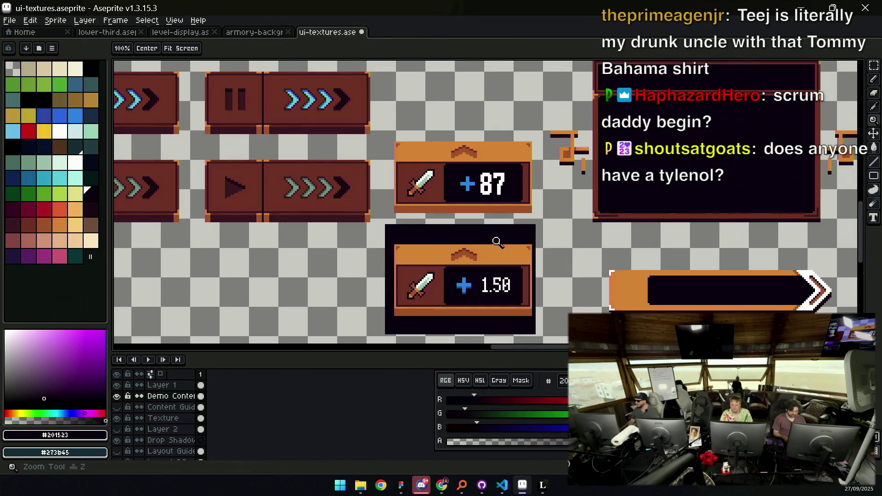
pyautogui.moveTo(486, 262); pyautogui.dragTo(483, 248)
pyautogui.press('e')
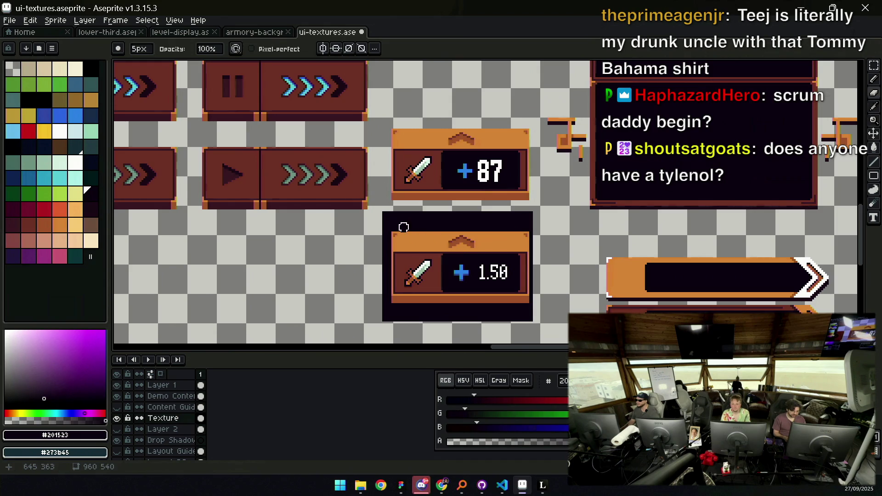
pyautogui.moveTo(432, 232)
pyautogui.mouseDown()
pyautogui.moveTo(484, 224)
pyautogui.moveTo(413, 257)
pyautogui.mouseUp()
pyautogui.hotkey('ctrl', 'z')
pyautogui.moveTo(534, 242)
pyautogui.mouseDown()
pyautogui.moveTo(393, 223)
pyautogui.moveTo(519, 290)
pyautogui.moveTo(467, 282)
pyautogui.moveTo(465, 315)
pyautogui.moveTo(434, 261)
pyautogui.mouseUp()
pyautogui.press('z')
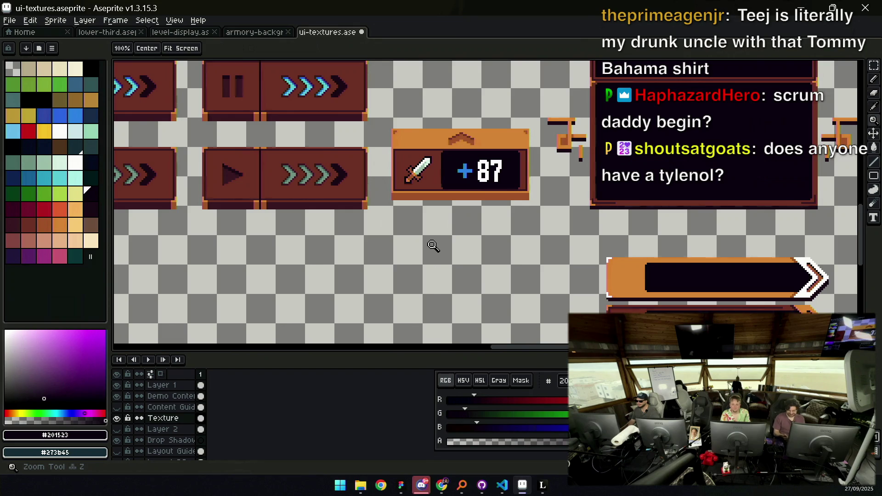
# Marquee-select the +87 panel's right edge and shift it inward
pyautogui.scroll(-3, 506, 236)
pyautogui.scroll(3, 545, 232)
pyautogui.scroll(1, 545, 232)
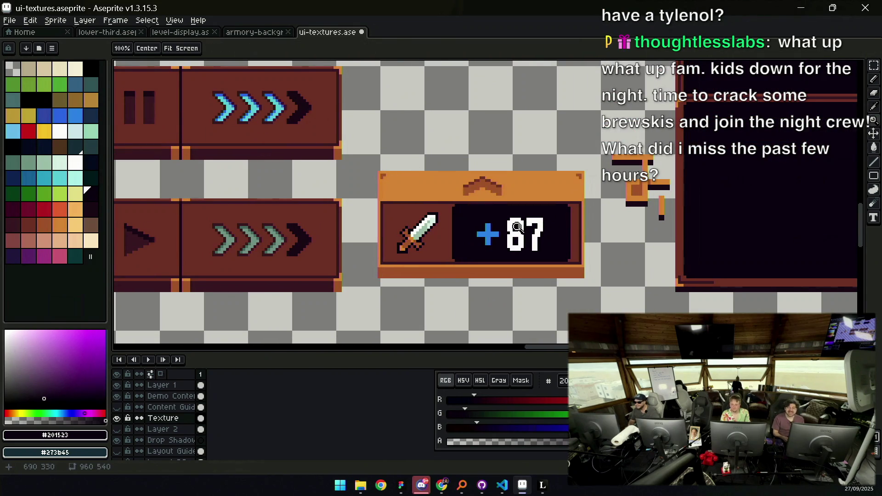
pyautogui.scroll(-1, 527, 222)
pyautogui.scroll(1, 522, 201)
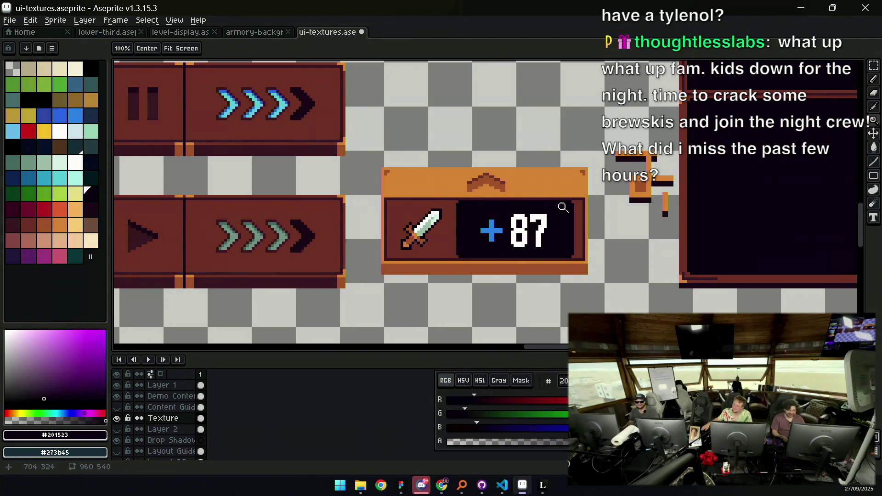
pyautogui.press('m')
pyautogui.moveTo(573, 170)
pyautogui.mouseDown()
pyautogui.moveTo(587, 266)
pyautogui.moveTo(579, 260)
pyautogui.mouseUp()
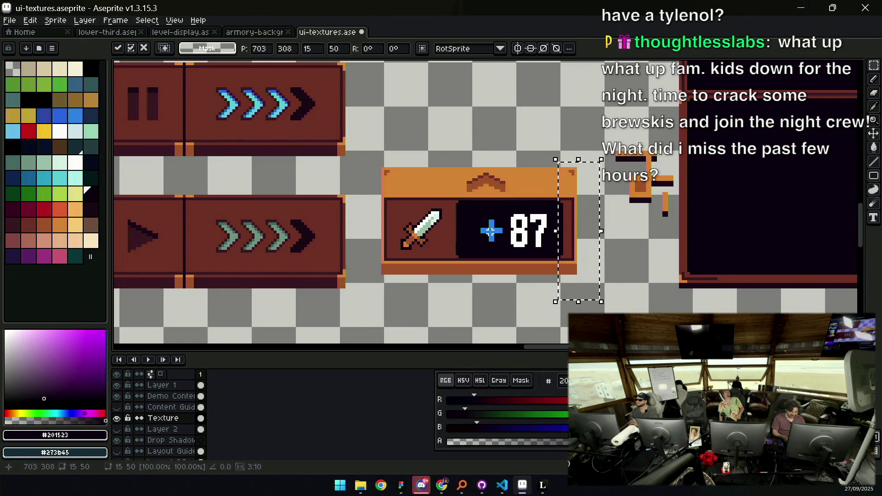
pyautogui.click(495, 234)
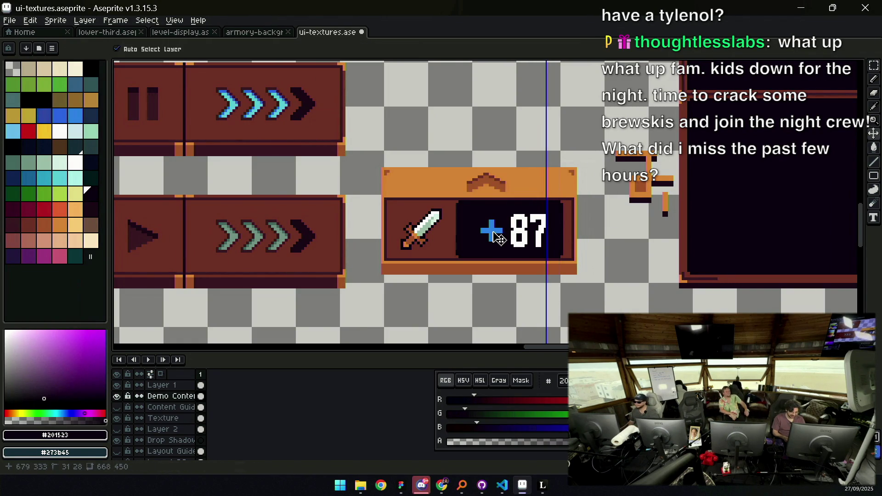
pyautogui.hotkey('ctrl', 'z')
pyautogui.hotkey('ctrl', 'd')
pyautogui.press('m')
# Move the +87 text left within its dark number box and deselect
pyautogui.moveTo(455, 201)
pyautogui.mouseDown()
pyautogui.moveTo(566, 258)
pyautogui.moveTo(528, 234)
pyautogui.mouseUp()
pyautogui.keyDown('ctrl'); pyautogui.click(536, 234); pyautogui.keyUp('ctrl')
pyautogui.hotkey('ctrl', 'd')
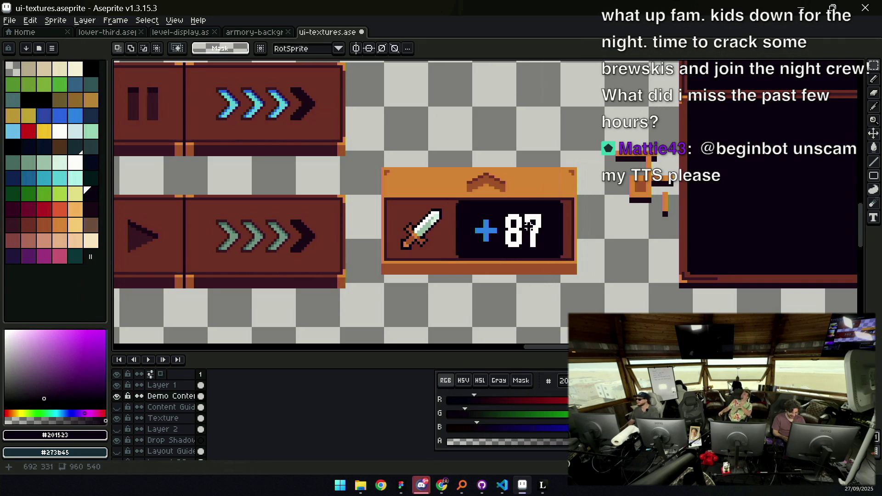
pyautogui.press('z')
pyautogui.scroll(-5, 535, 204)
pyautogui.scroll(2, 535, 202)
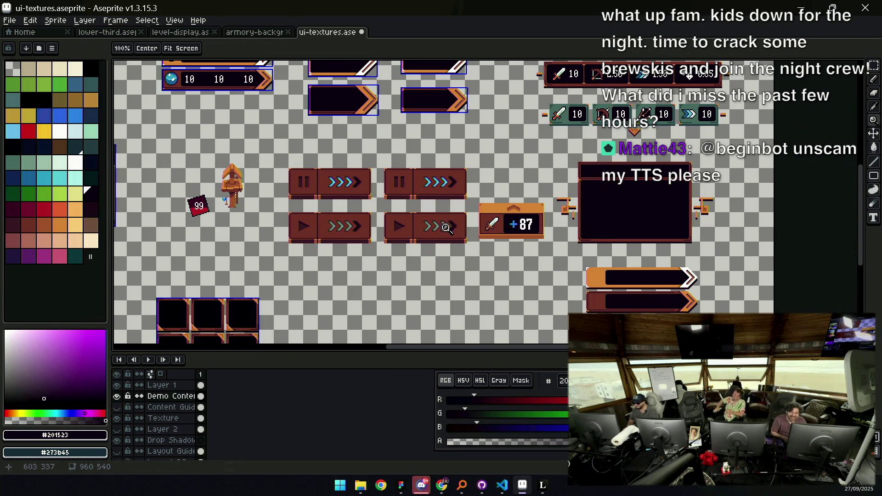
pyautogui.scroll(1, 505, 189)
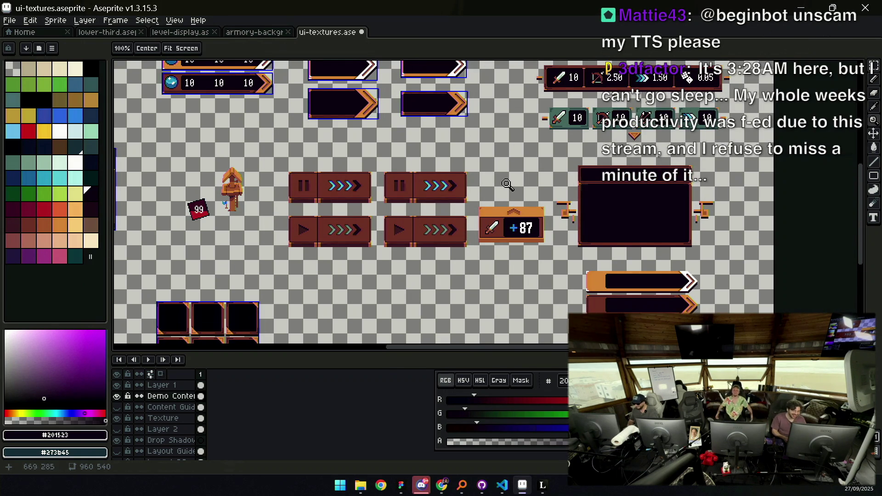
pyautogui.scroll(1, 517, 199)
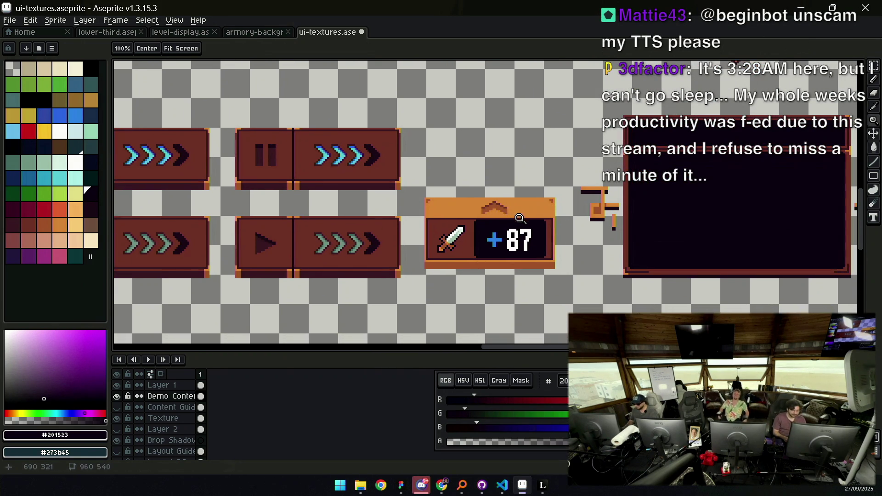
pyautogui.scroll(-1, 510, 224)
# On the Texture layer, marquee-select the small chevron above +87
pyautogui.press('v')
pyautogui.click(495, 212)
pyautogui.scroll(1, 501, 198)
pyautogui.press('m')
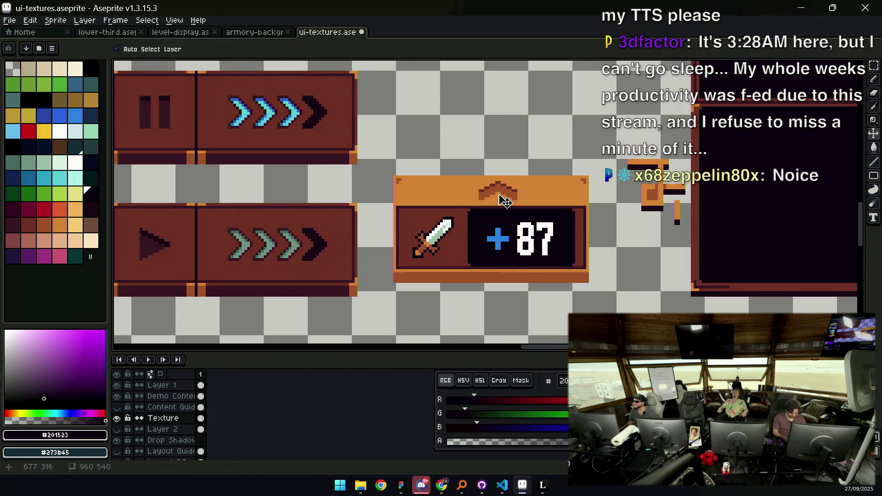
pyautogui.moveTo(462, 205)
pyautogui.mouseDown()
pyautogui.moveTo(551, 176)
pyautogui.moveTo(515, 198)
pyautogui.mouseUp()
# Nudge the top chevron two pixels right and realign the top strip around it
pyautogui.press('Right')
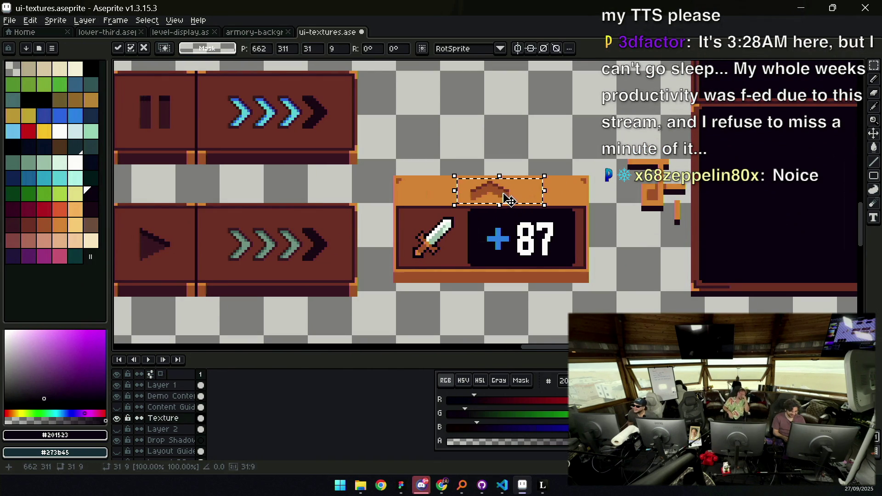
pyautogui.press('Right')
pyautogui.hotkey('ctrl', 'd')
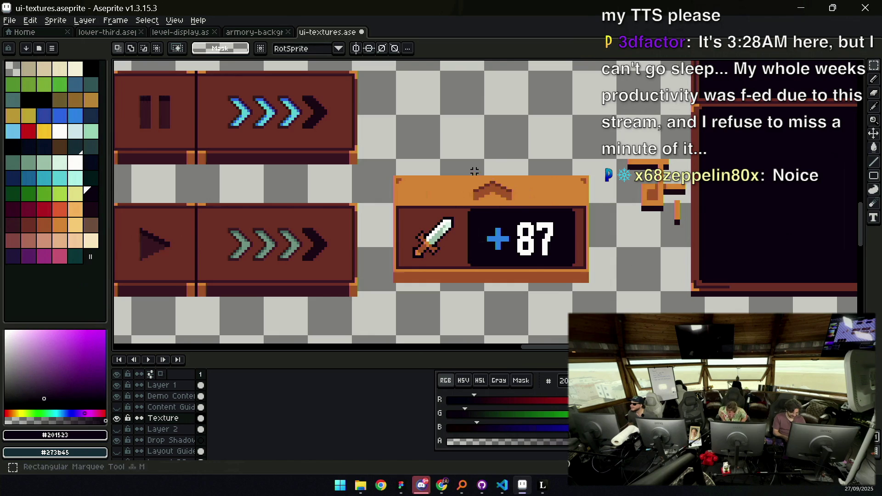
pyautogui.moveTo(494, 183)
pyautogui.mouseDown()
pyautogui.moveTo(464, 178)
pyautogui.moveTo(554, 190)
pyautogui.moveTo(558, 166)
pyautogui.mouseUp()
pyautogui.hotkey('ctrl', 'd')
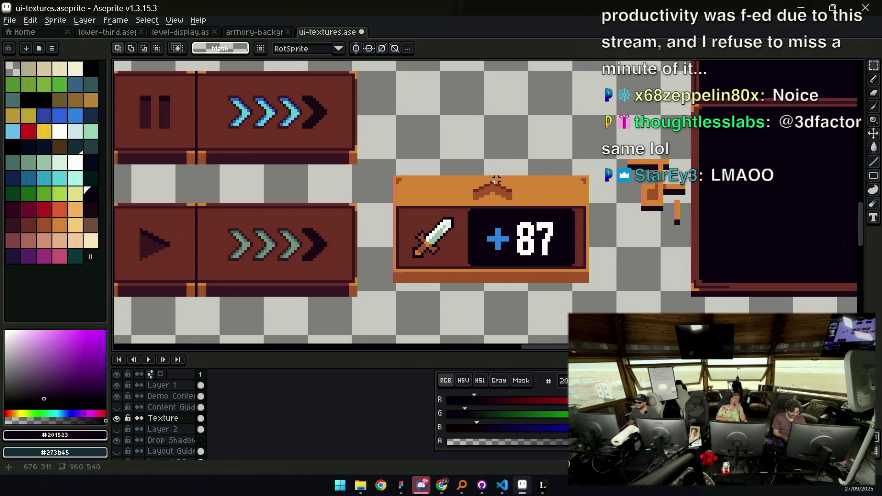
pyautogui.moveTo(494, 182); pyautogui.dragTo(587, 204)
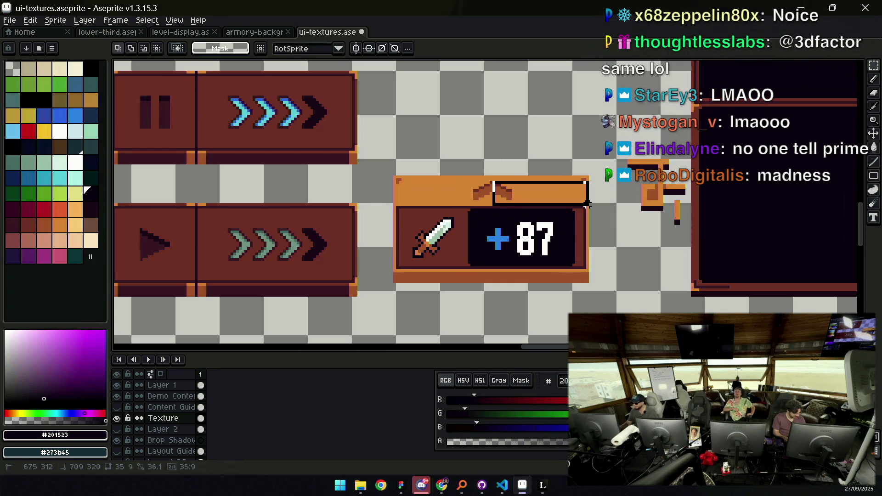
pyautogui.moveTo(587, 204); pyautogui.dragTo(588, 205)
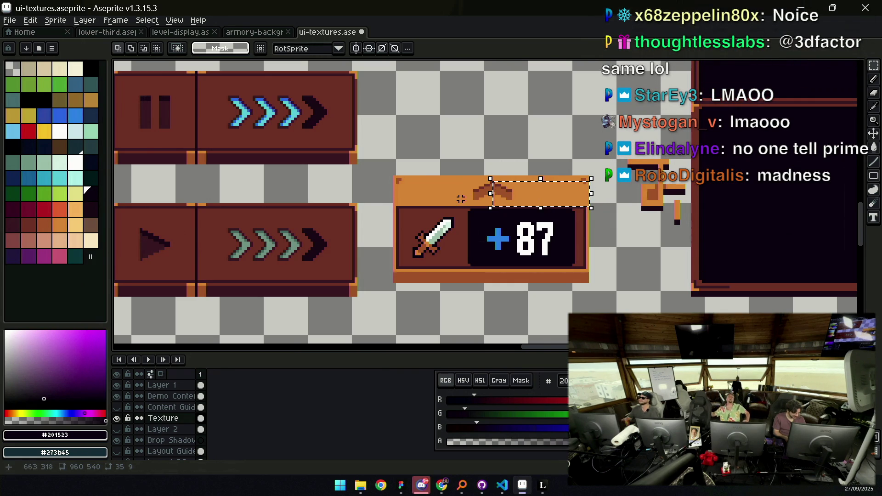
pyautogui.click(491, 182)
pyautogui.moveTo(491, 182); pyautogui.dragTo(397, 205)
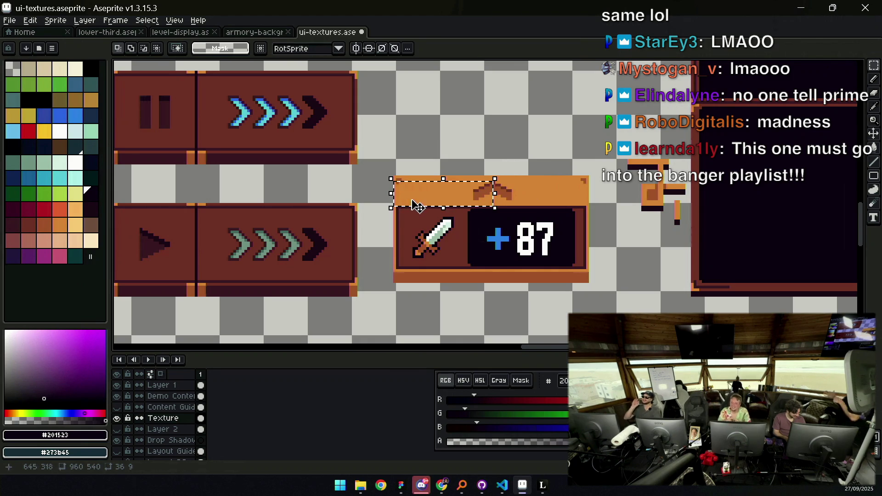
pyautogui.click(421, 180)
# Adjust the panel's left edge column so the narrowed panel is symmetric
pyautogui.moveTo(381, 158)
pyautogui.mouseDown()
pyautogui.moveTo(390, 285)
pyautogui.moveTo(407, 313)
pyautogui.mouseUp()
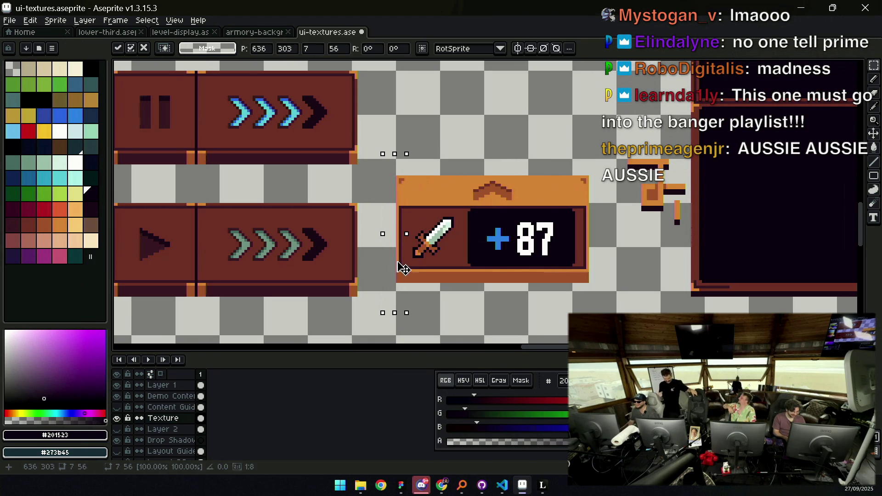
pyautogui.click(424, 236)
pyautogui.press('z')
pyautogui.scroll(-2, 452, 220)
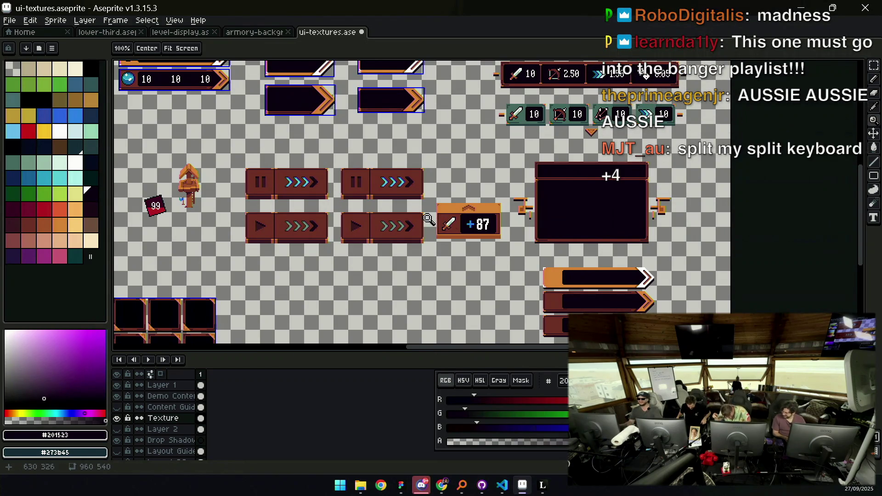
pyautogui.scroll(4, 470, 224)
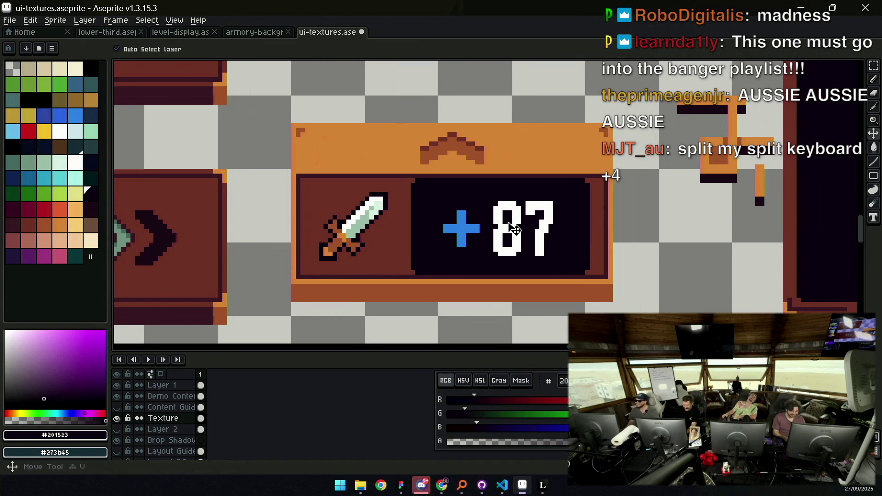
# Lasso the +87 text on Demo Content and try shifting it left, then undo
pyautogui.keyDown('ctrl'); pyautogui.click(495, 195); pyautogui.keyUp('ctrl')
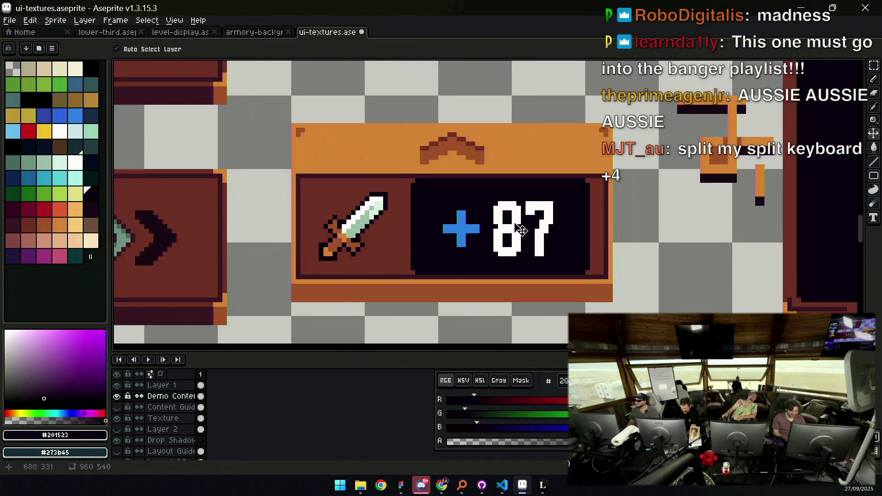
pyautogui.press('q')
pyautogui.moveTo(495, 194)
pyautogui.mouseDown()
pyautogui.moveTo(570, 258)
pyautogui.moveTo(500, 188)
pyautogui.mouseUp()
pyautogui.moveTo(538, 230); pyautogui.dragTo(528, 229)
pyautogui.press('Return')
pyautogui.hotkey('ctrl', 'z')
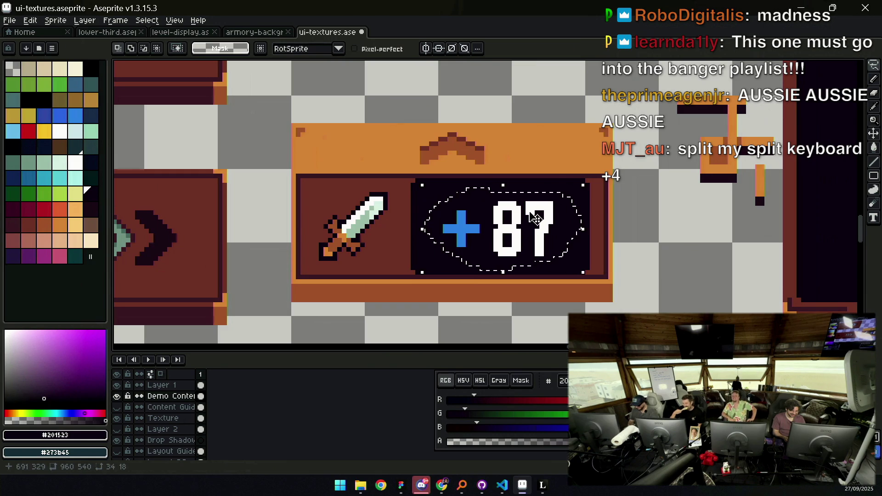
pyautogui.press('z')
pyautogui.scroll(-2, 507, 199)
pyautogui.moveTo(507, 199); pyautogui.dragTo(487, 182)
pyautogui.keyDown('ctrl'); pyautogui.click(460, 158); pyautogui.keyUp('ctrl')
pyautogui.hotkey('ctrl', 'd')
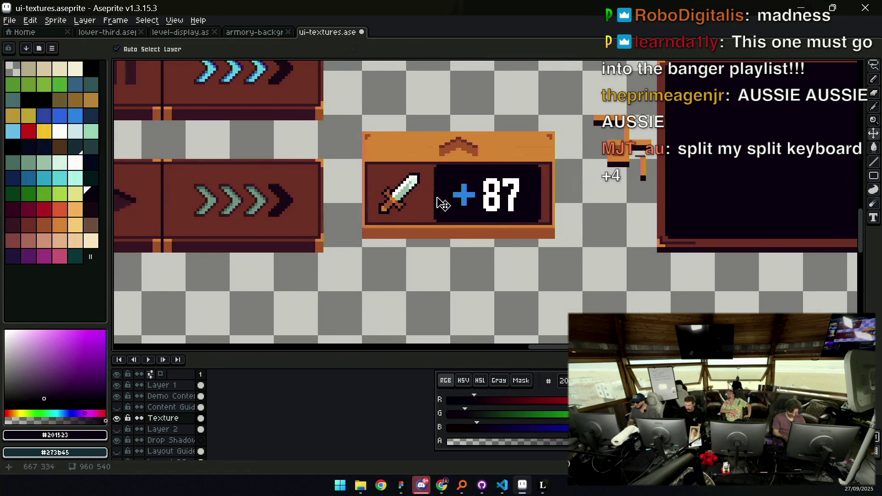
# Select the whole +87 panel and drop a copy directly below it
pyautogui.press('m')
pyautogui.moveTo(343, 256); pyautogui.dragTo(558, 122)
pyautogui.moveTo(509, 152)
pyautogui.mouseDown()
pyautogui.moveTo(510, 271)
pyautogui.moveTo(485, 189)
pyautogui.mouseUp()
pyautogui.hotkey('ctrl', 'd')
pyautogui.scroll(1, 484, 143)
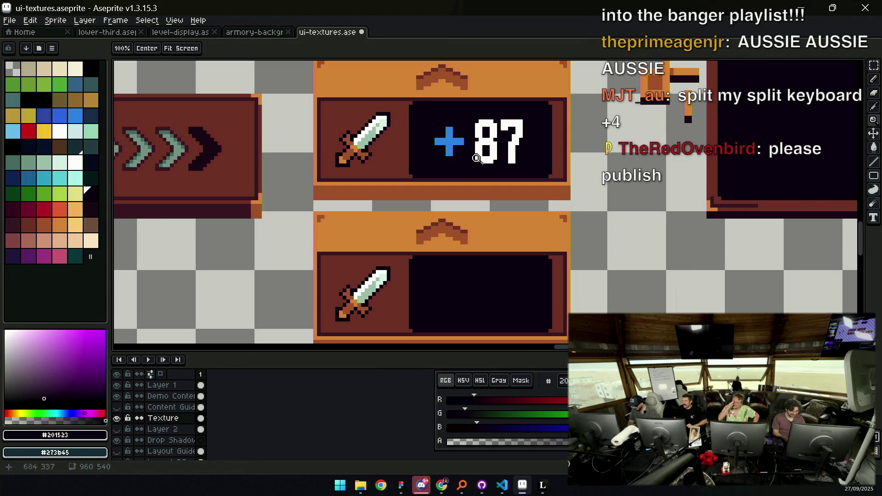
# Sample the panel brown #743c33, activate Demo Content, and pan to both stacked panels
pyautogui.press('v')
pyautogui.keyDown('alt'); pyautogui.click(399, 264); pyautogui.keyUp('alt')
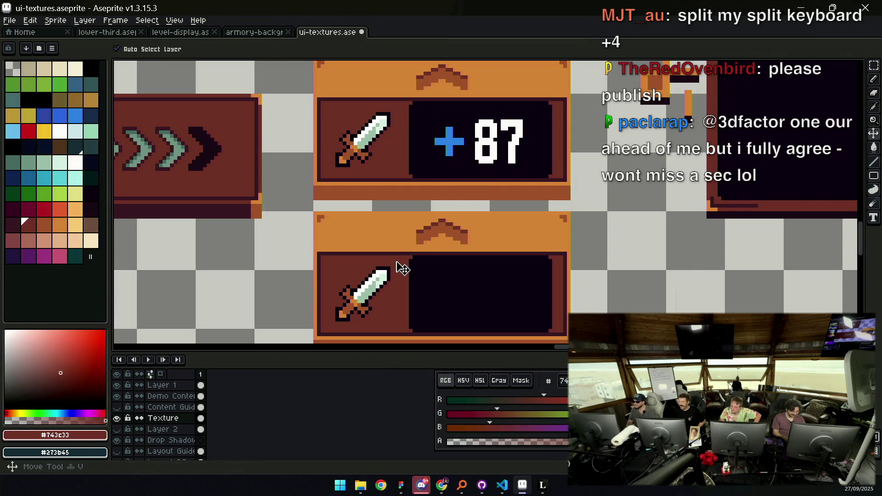
pyautogui.scroll(-4, 468, 223)
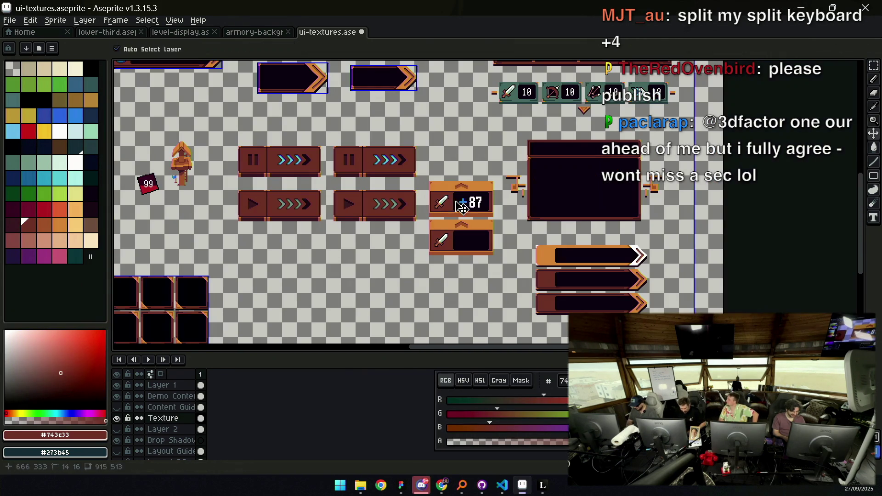
pyautogui.scroll(4, 469, 202)
pyautogui.click(489, 199)
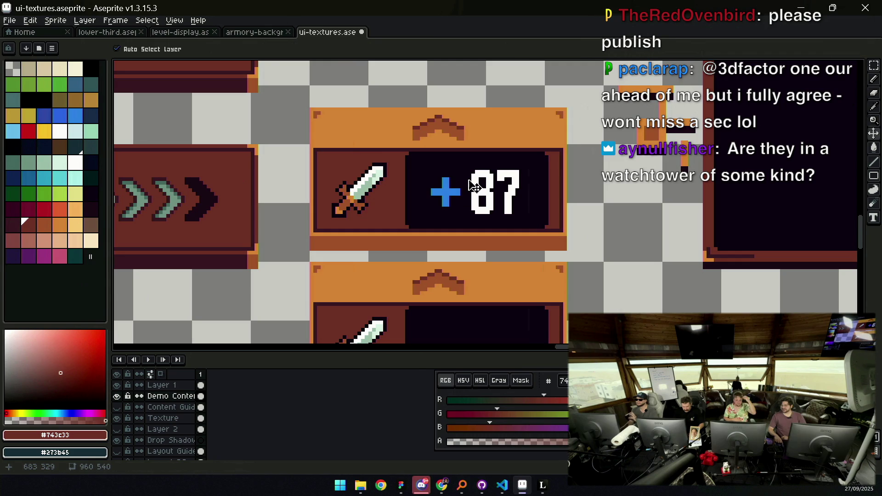
pyautogui.press('space')
pyautogui.moveTo(488, 195); pyautogui.dragTo(481, 193)
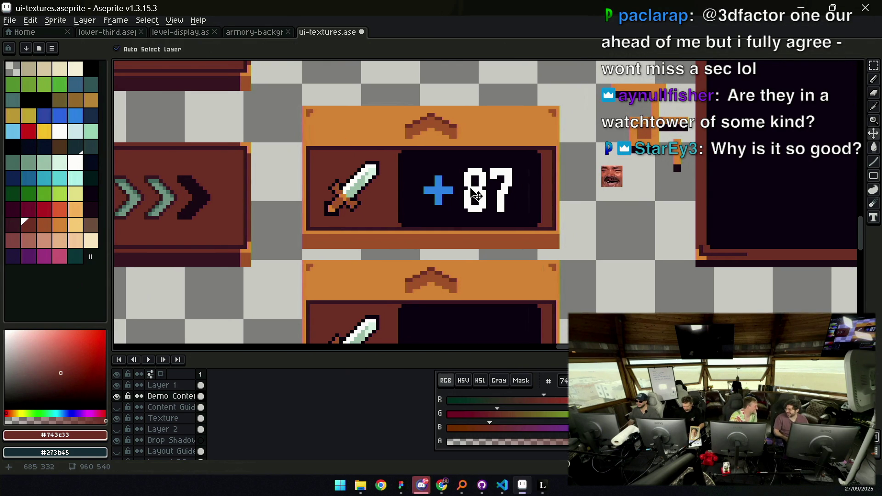
pyautogui.moveTo(426, 166)
pyautogui.mouseDown()
pyautogui.moveTo(433, 141)
pyautogui.moveTo(426, 148)
pyautogui.mouseUp()
# Copy the 87 and the blue plus from the upper panel into the lower panel
pyautogui.press('q')
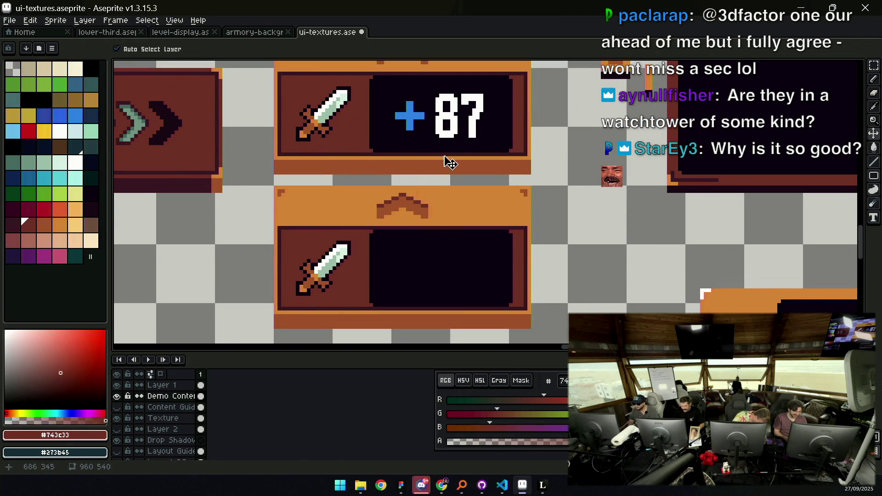
pyautogui.moveTo(455, 94); pyautogui.dragTo(453, 87)
pyautogui.hotkey('ctrl', 'c')
pyautogui.hotkey('ctrl', 'v')
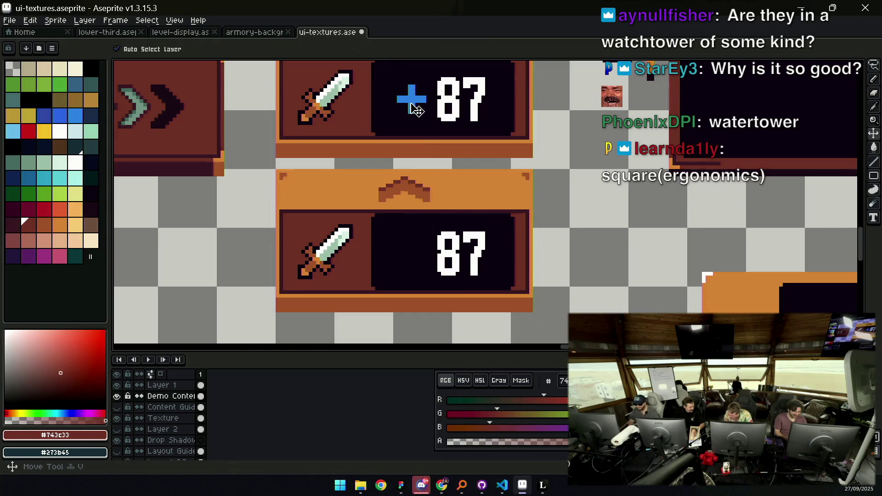
pyautogui.moveTo(414, 64)
pyautogui.mouseDown()
pyautogui.moveTo(394, 101)
pyautogui.moveTo(404, 96)
pyautogui.mouseUp()
pyautogui.hotkey('ctrl', 'c')
pyautogui.hotkey('ctrl', 'v')
pyautogui.moveTo(408, 243); pyautogui.dragTo(419, 256)
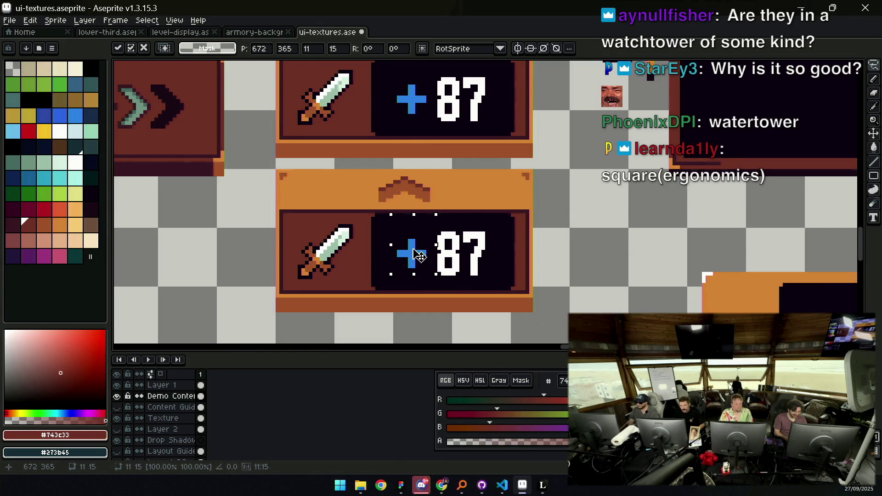
# Try shifting the +87 readout left in an elliptical selection, then cancel and deselect
pyautogui.scroll(-5, 457, 234)
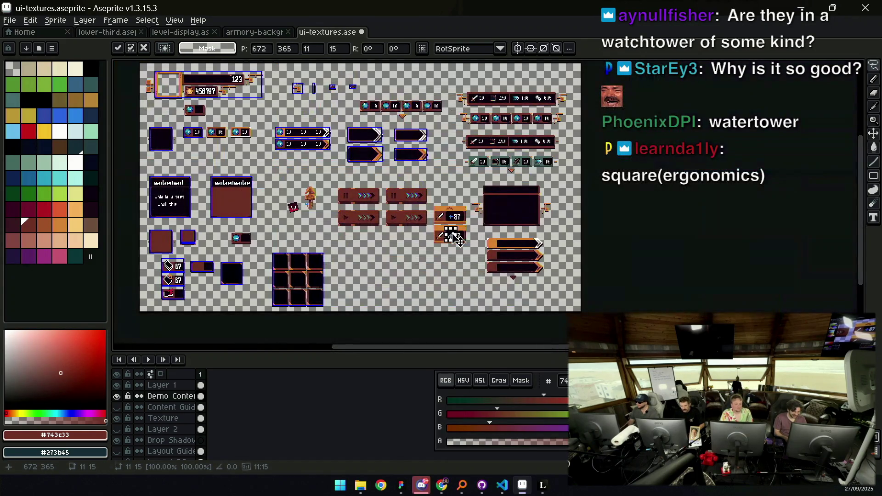
pyautogui.press('Return')
pyautogui.scroll(5, 501, 237)
pyautogui.press('v')
pyautogui.hotkey('shift', 'm')
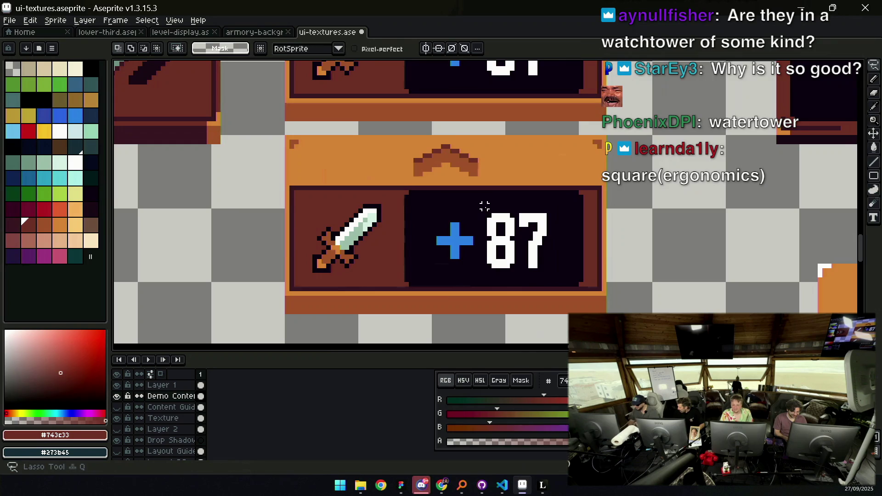
pyautogui.moveTo(394, 183); pyautogui.dragTo(571, 290)
pyautogui.moveTo(527, 233); pyautogui.dragTo(508, 233)
pyautogui.press('Escape')
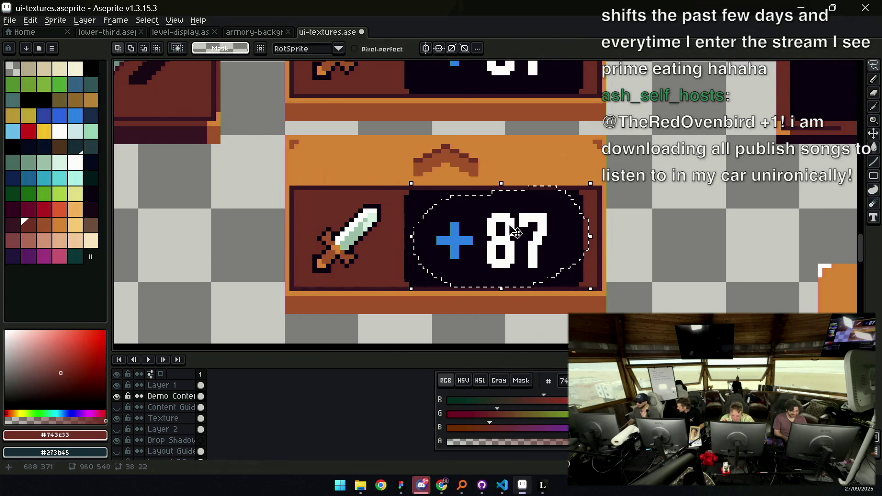
pyautogui.hotkey('ctrl', 'd')
# On the Texture layer, nudge the lower panel's right end slightly left and commit it
pyautogui.press('space')
pyautogui.scroll(-1, 500, 228)
pyautogui.scroll(-1, 496, 222)
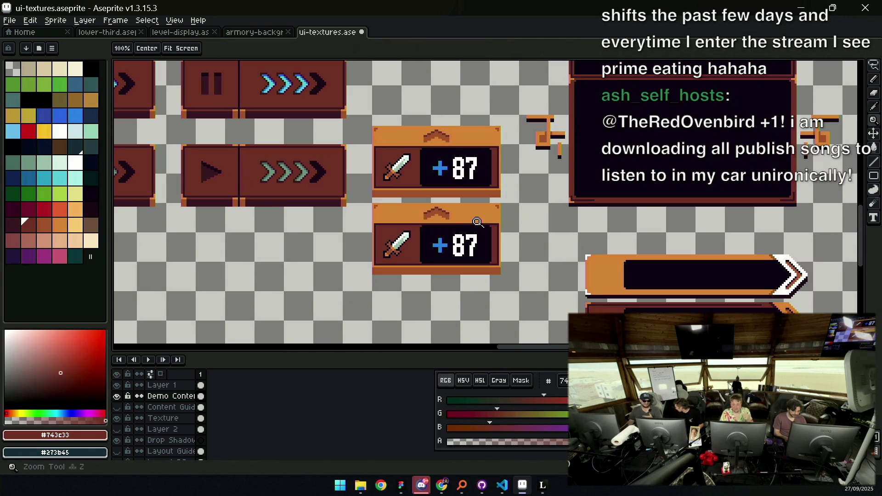
pyautogui.scroll(1, 497, 225)
pyautogui.press('v')
pyautogui.click(497, 250)
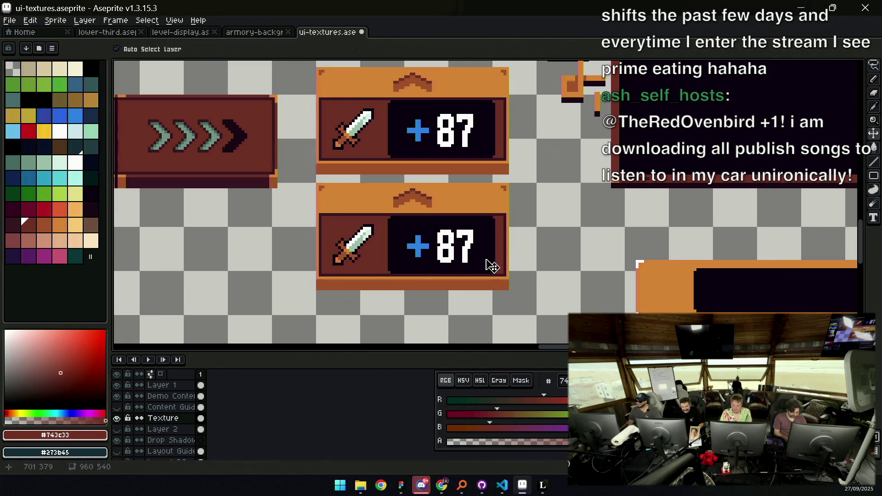
pyautogui.press('m')
pyautogui.moveTo(477, 304); pyautogui.dragTo(534, 177)
pyautogui.moveTo(505, 212); pyautogui.dragTo(499, 214)
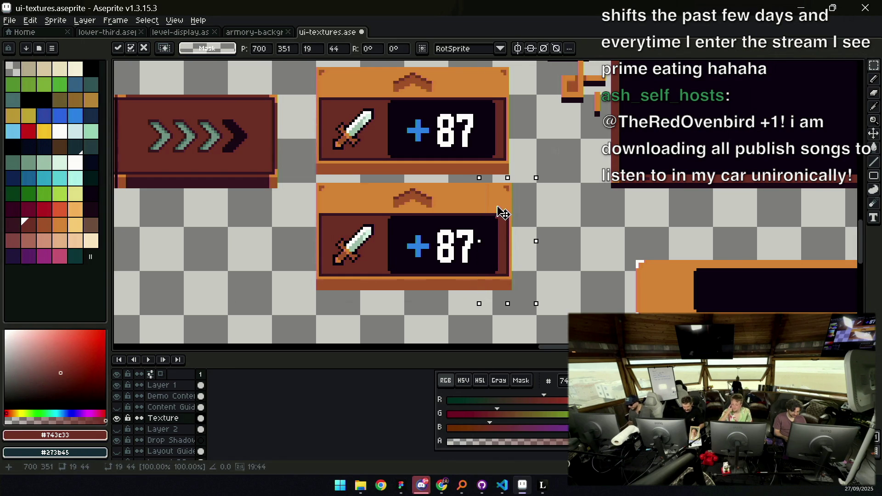
pyautogui.press('Return')
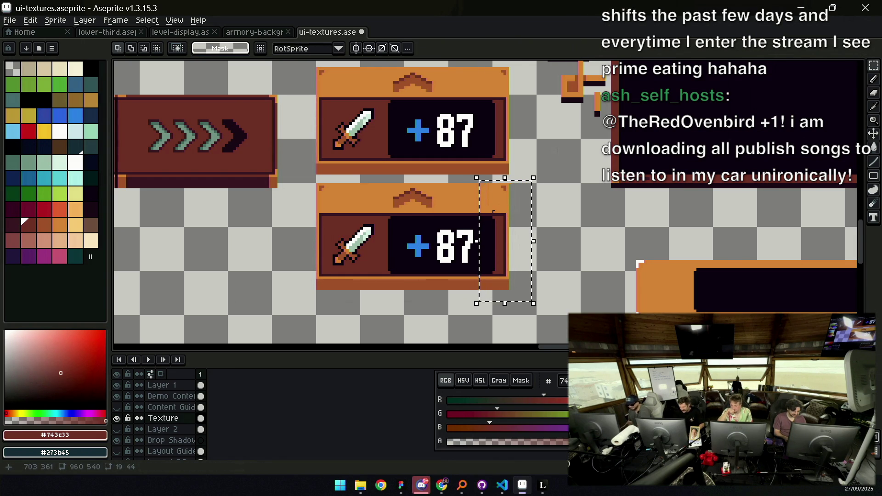
pyautogui.hotkey('ctrl', 'd')
pyautogui.press('z')
pyautogui.scroll(-3, 473, 189)
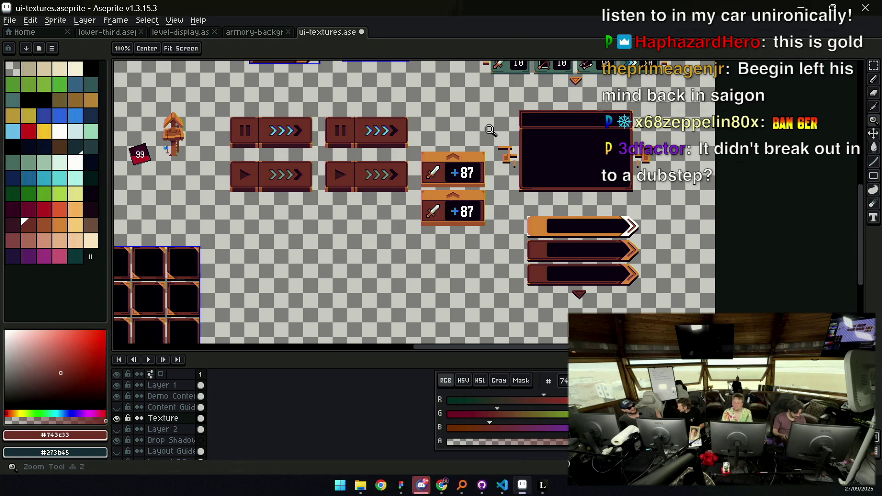
pyautogui.scroll(1, 460, 219)
# Sample the white digit colour and start a slash beside the lower panel's 7
pyautogui.click(461, 218)
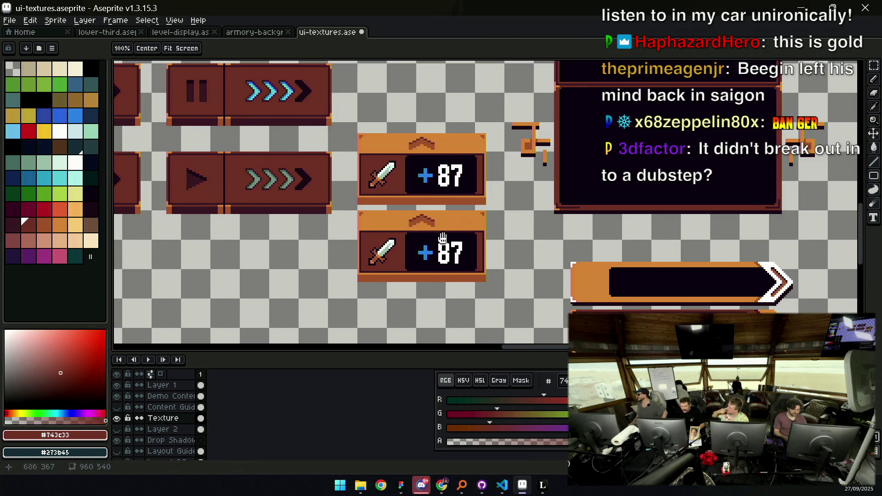
pyautogui.scroll(-2, 461, 219)
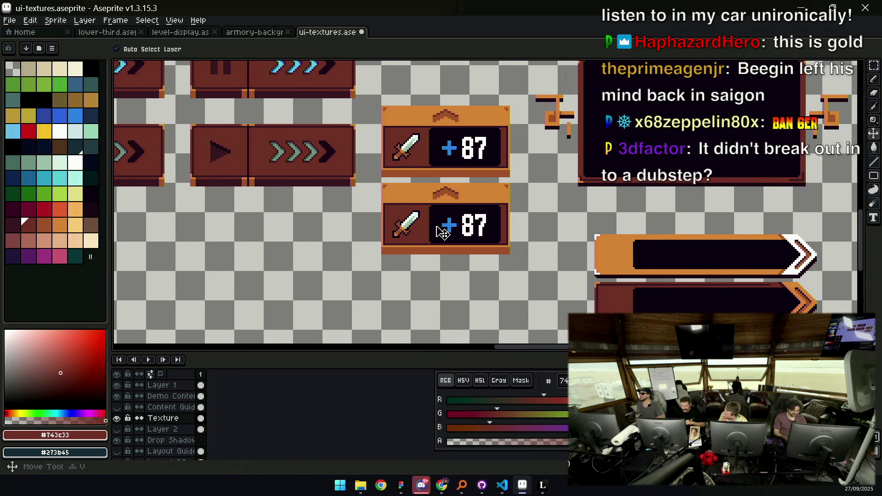
pyautogui.click(459, 225)
pyautogui.press('v')
pyautogui.press('b')
pyautogui.keyDown('alt'); pyautogui.click(487, 232); pyautogui.keyUp('alt')
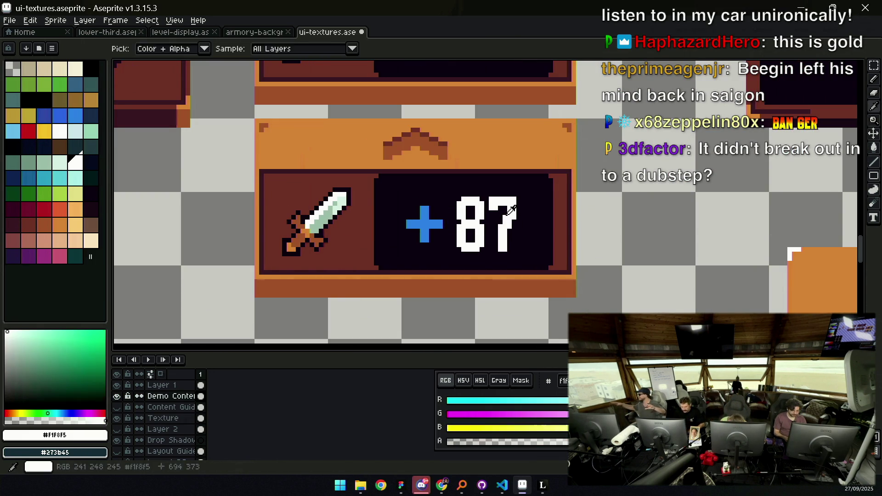
pyautogui.click(542, 199)
pyautogui.keyDown('shift'); pyautogui.click(524, 250); pyautogui.keyUp('shift')
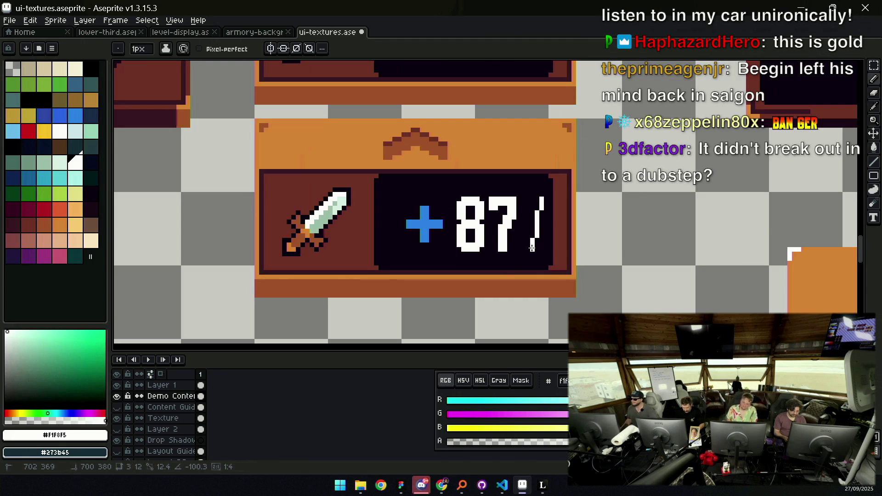
pyautogui.keyDown('shift'); pyautogui.click(531, 248); pyautogui.keyUp('shift')
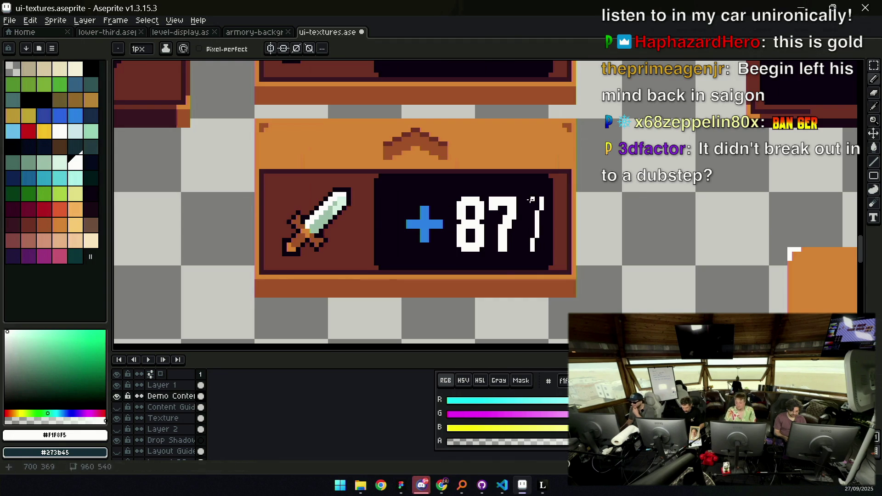
# Draw the percent sign's white diagonal stroke and dot after the 87
pyautogui.scroll(-3, 542, 249)
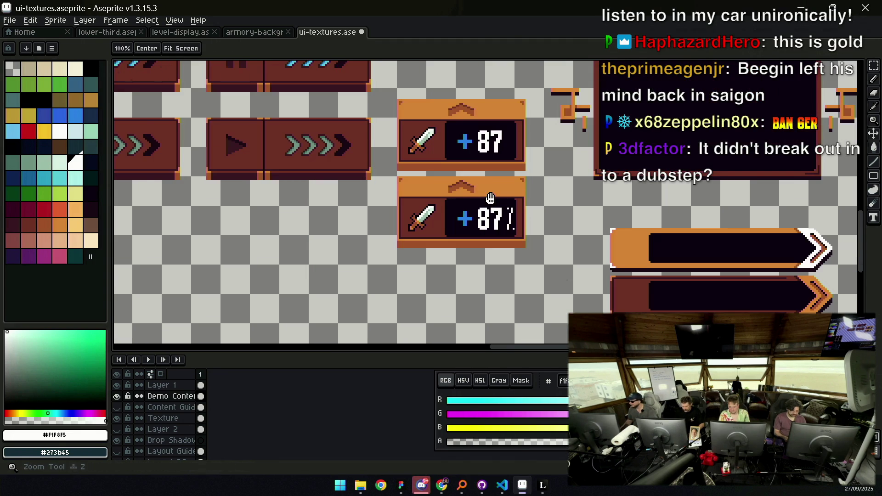
pyautogui.press('v')
pyautogui.press('b')
pyautogui.scroll(3, 453, 230)
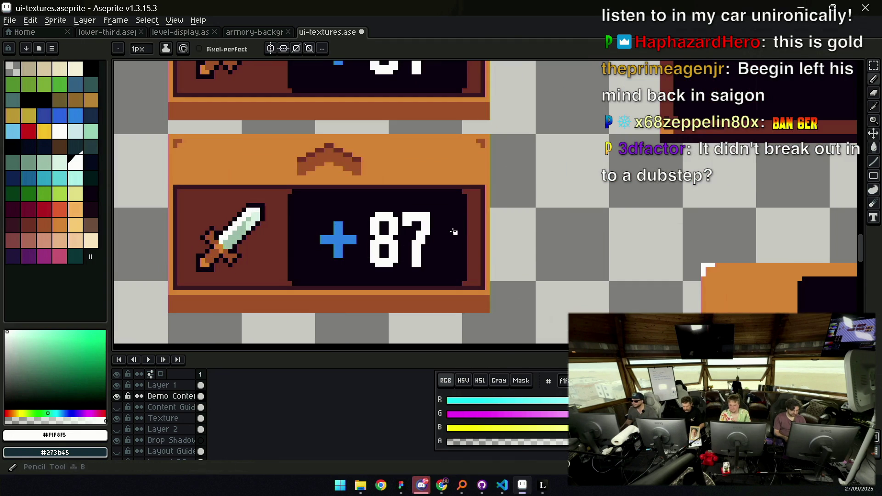
pyautogui.moveTo(451, 228); pyautogui.dragTo(441, 249)
pyautogui.click(450, 250)
# Zoom out and back in on the +87 panels to check the new percent sign
pyautogui.press('z')
pyautogui.scroll(-4, 461, 208)
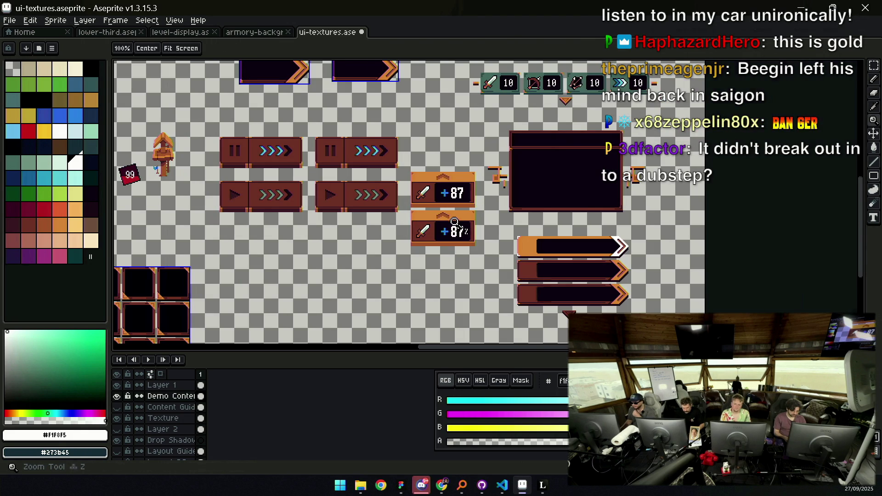
pyautogui.scroll(5, 482, 216)
pyautogui.press('b')
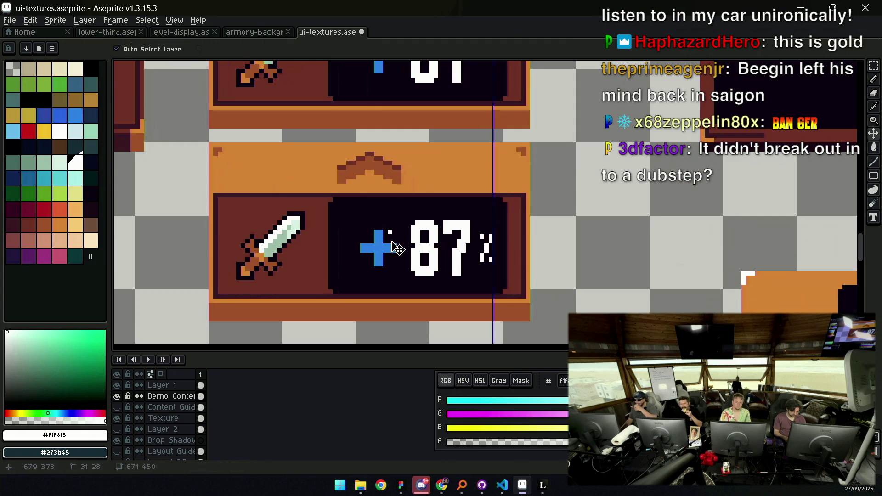
pyautogui.scroll(2, 482, 220)
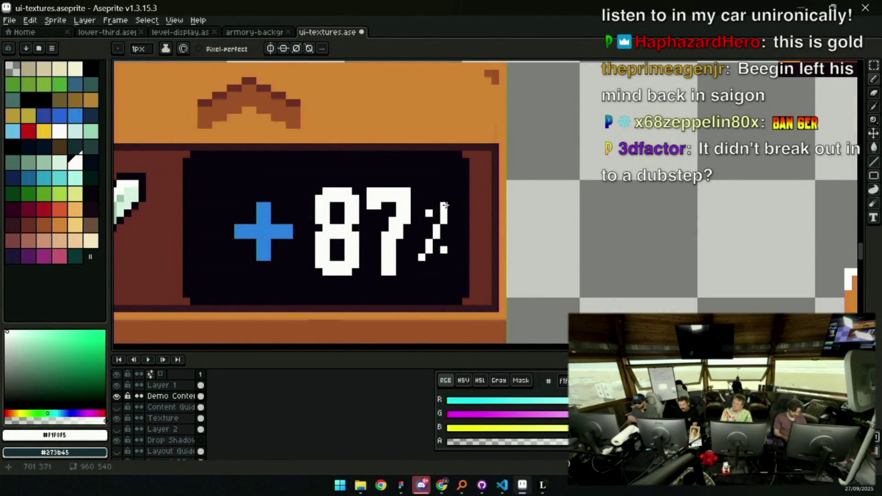
pyautogui.press('alt')
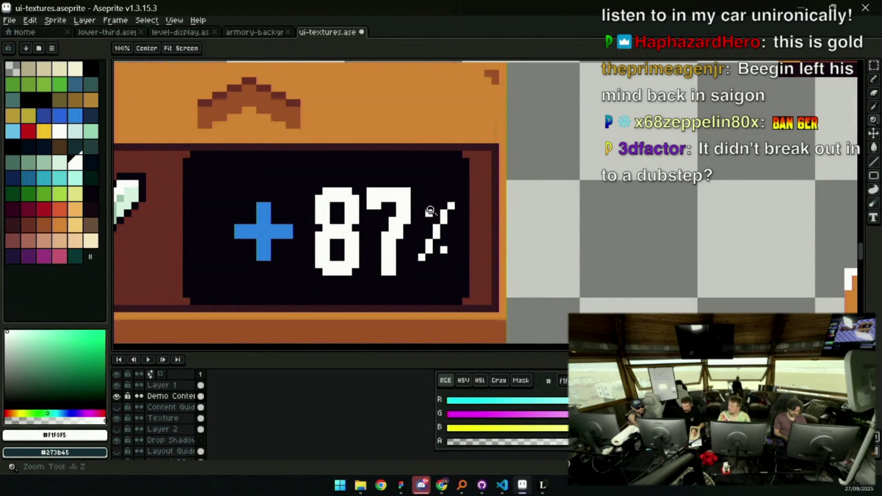
pyautogui.press('z')
pyautogui.scroll(-3, 457, 240)
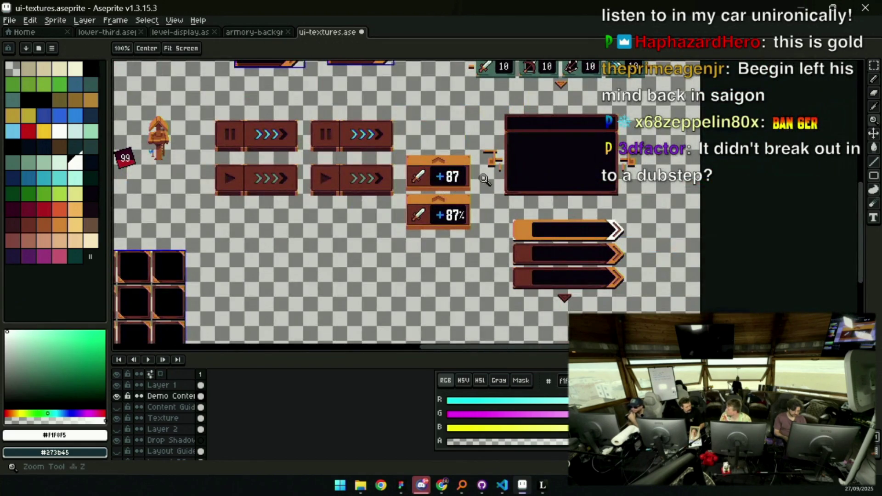
pyautogui.click(483, 186)
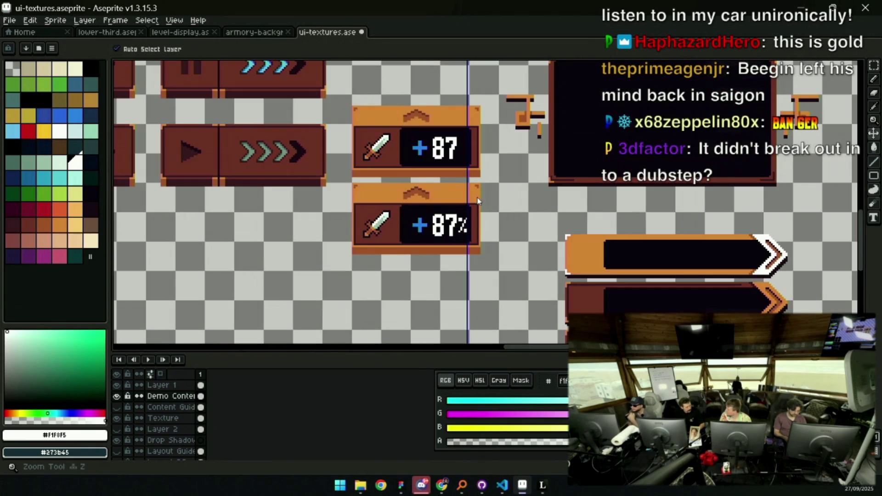
pyautogui.scroll(3, 473, 209)
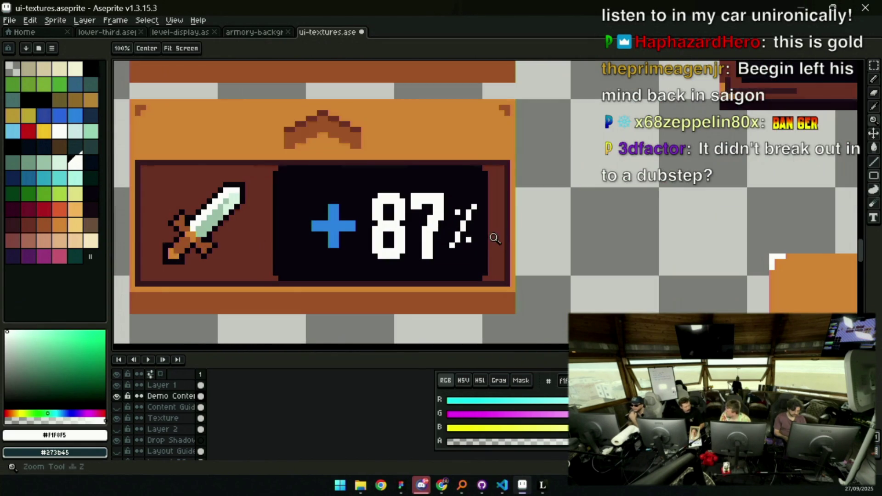
# Erase the first draft of the percent sign after the 87
pyautogui.press('b')
pyautogui.press('e')
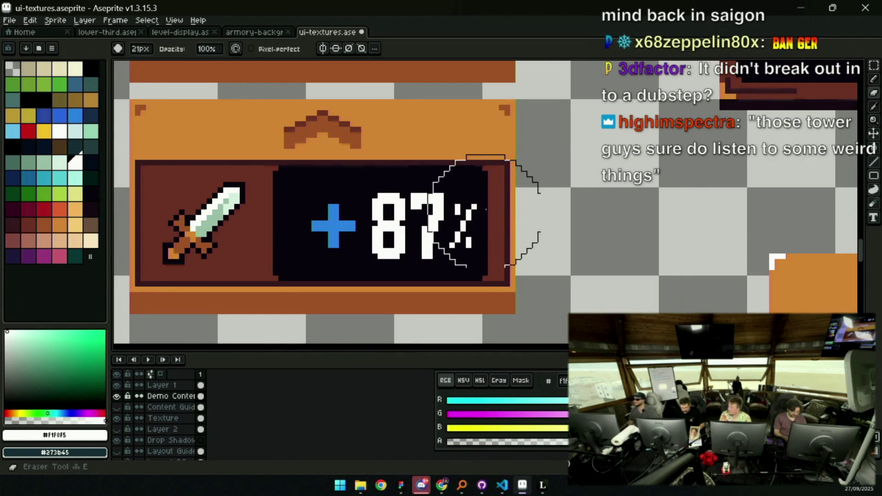
pyautogui.moveTo(496, 212); pyautogui.dragTo(350, 192)
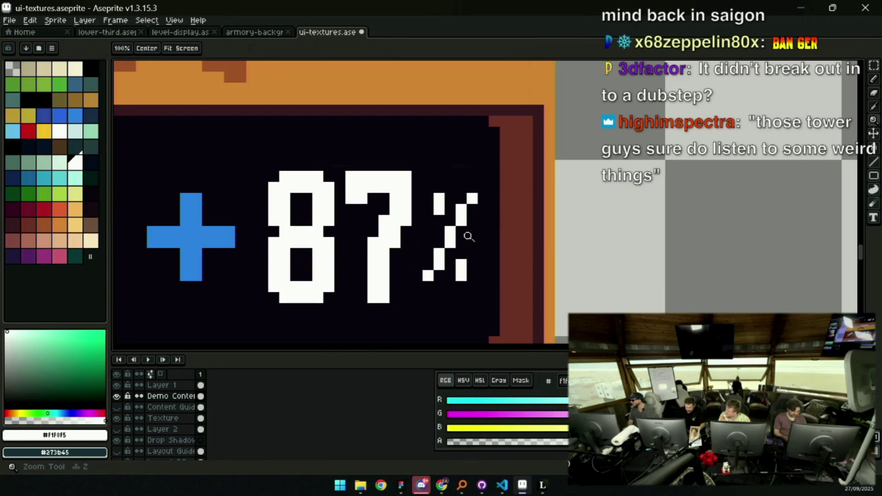
pyautogui.press('z')
pyautogui.scroll(-1, 461, 219)
pyautogui.scroll(-2, 461, 219)
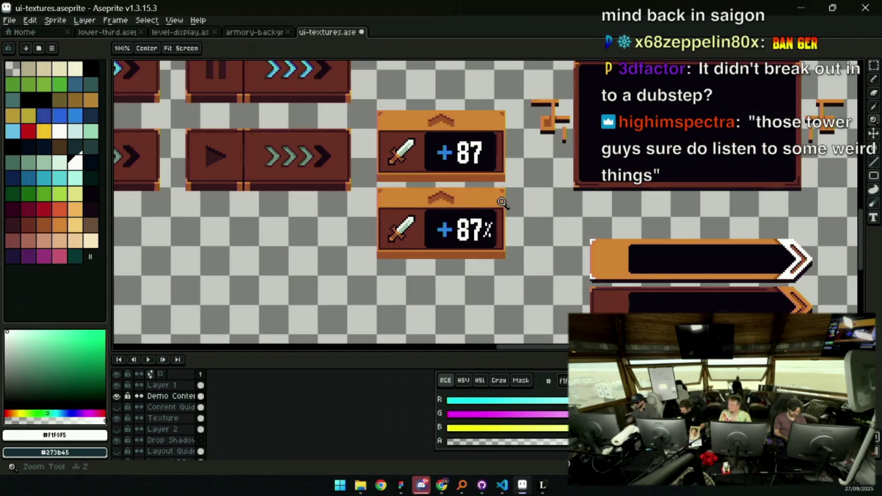
pyautogui.scroll(5, 506, 191)
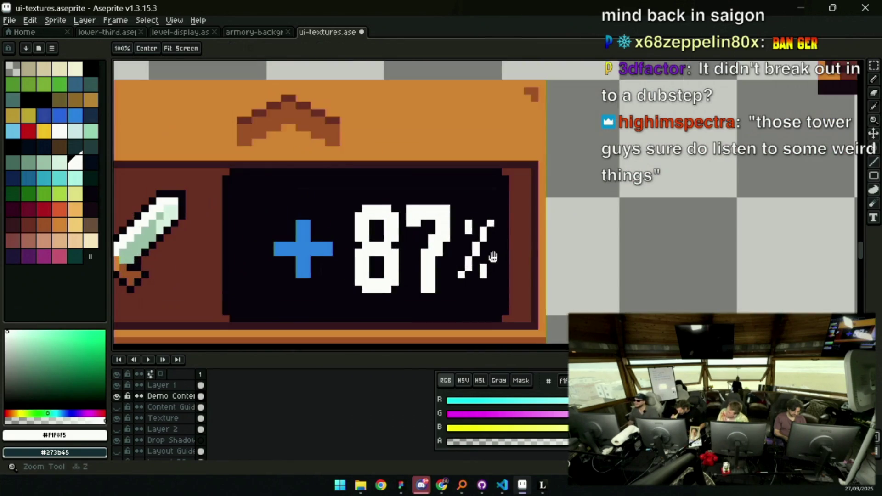
pyautogui.press('e')
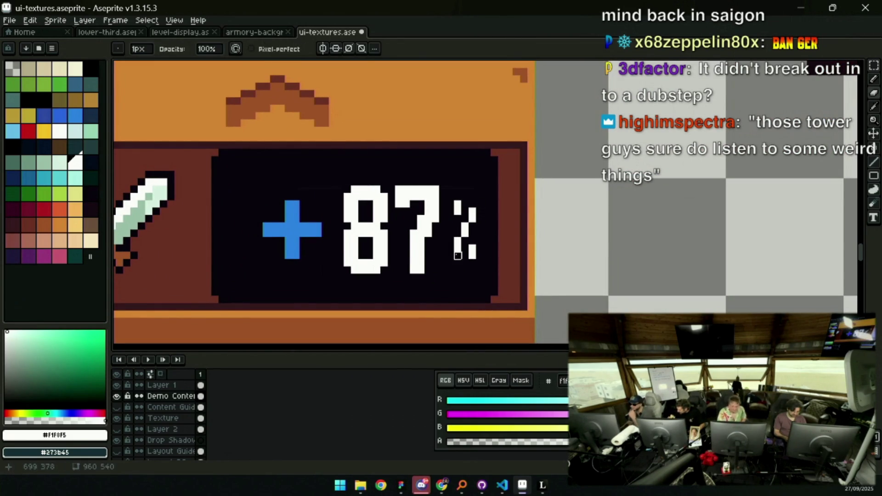
pyautogui.moveTo(457, 255); pyautogui.dragTo(465, 241)
pyautogui.press('b')
pyautogui.moveTo(457, 212)
pyautogui.mouseDown()
pyautogui.moveTo(472, 252)
pyautogui.moveTo(451, 244)
pyautogui.mouseUp()
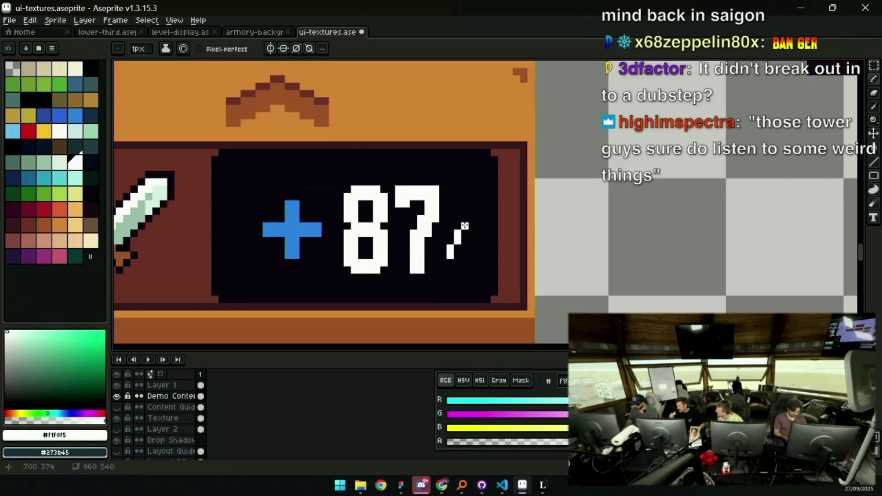
# Redraw a taller percent slash with its upper dot and a longer lower part
pyautogui.keyDown('shift'); pyautogui.click(465, 195); pyautogui.keyUp('shift')
pyautogui.press('v')
pyautogui.scroll(-2, 453, 195)
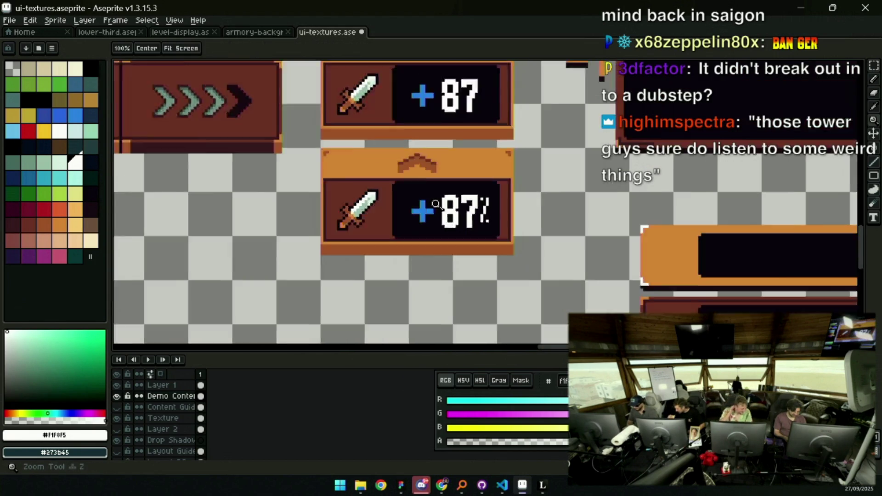
pyautogui.press('b')
pyautogui.scroll(3, 512, 194)
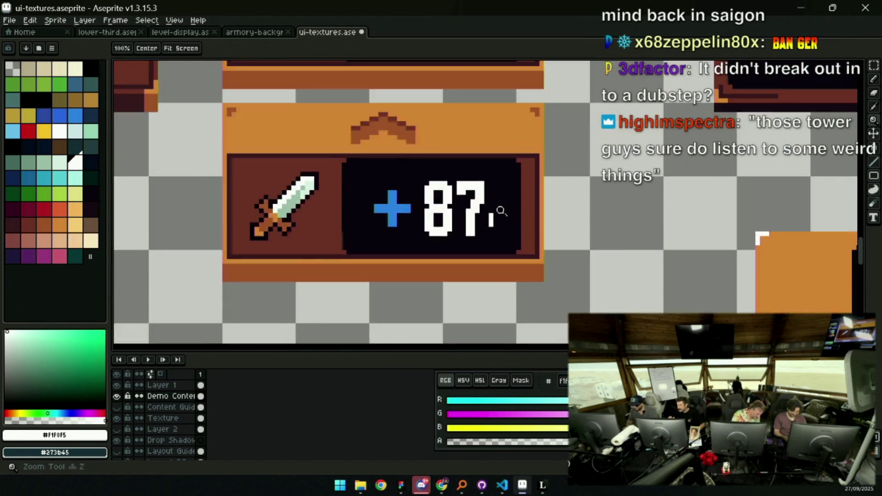
pyautogui.click(505, 186)
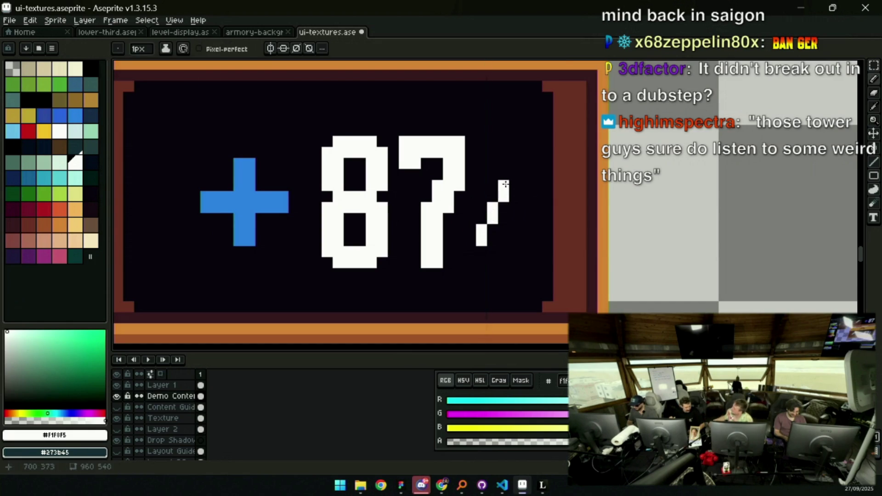
pyautogui.click(482, 164)
pyautogui.click(495, 197)
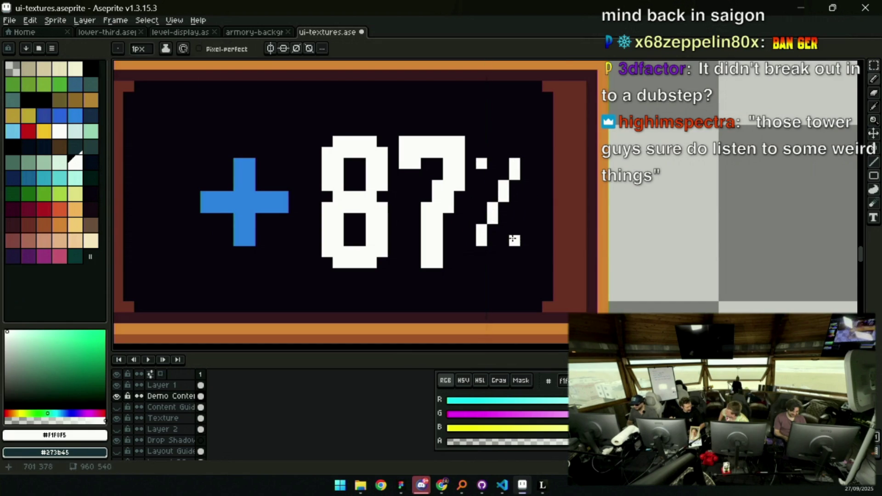
# Zoom in and out to review the redrawn percent sign on the lower panel
pyautogui.press('z')
pyautogui.scroll(-5, 513, 220)
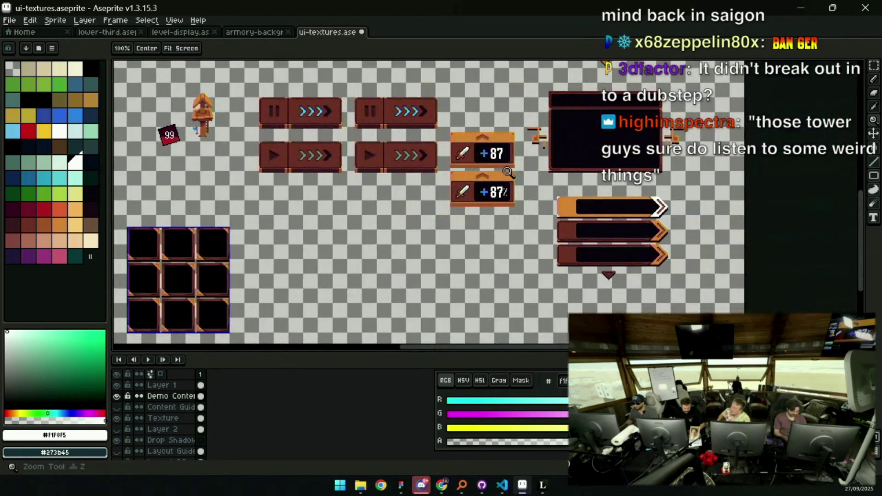
pyautogui.scroll(5, 507, 173)
pyautogui.press('b')
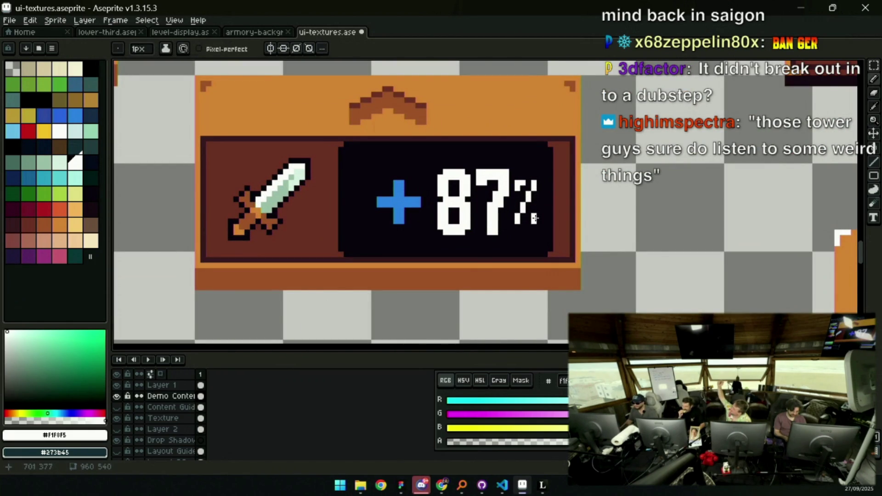
pyautogui.press('z')
pyautogui.scroll(-3, 502, 217)
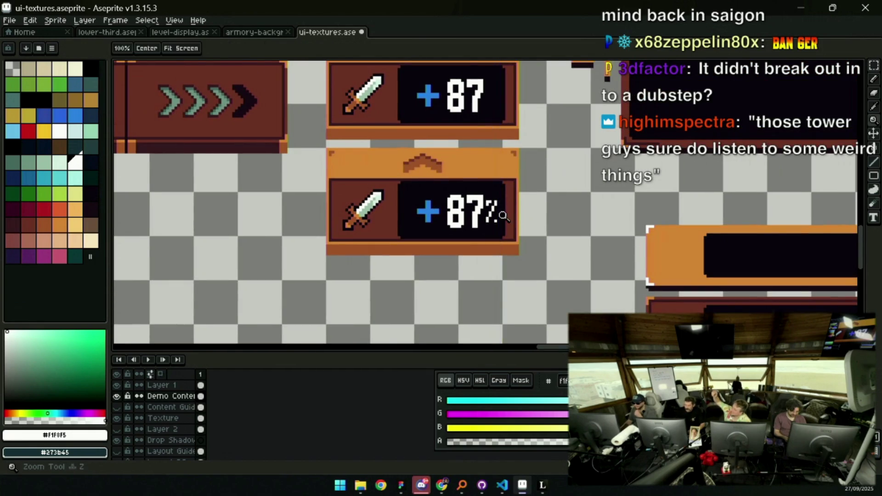
pyautogui.scroll(3, 501, 218)
pyautogui.press('b')
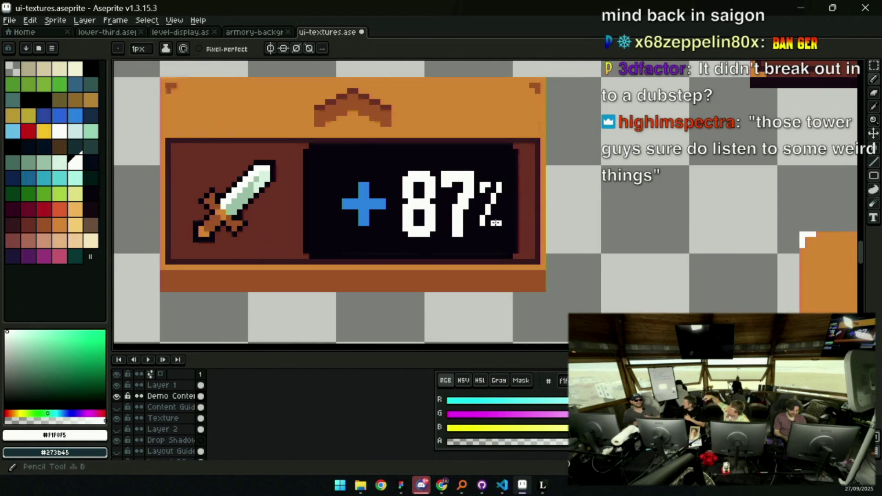
pyautogui.scroll(-5, 504, 217)
pyautogui.press('z')
pyautogui.scroll(5, 495, 197)
pyautogui.press('v')
pyautogui.press('b')
pyautogui.press('v')
pyautogui.press('b')
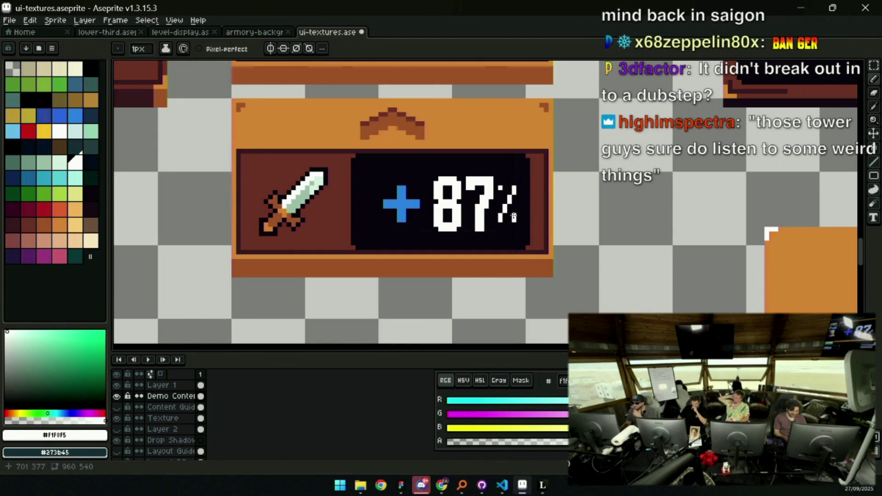
pyautogui.press('z')
pyautogui.scroll(-5, 514, 217)
pyautogui.scroll(4, 526, 167)
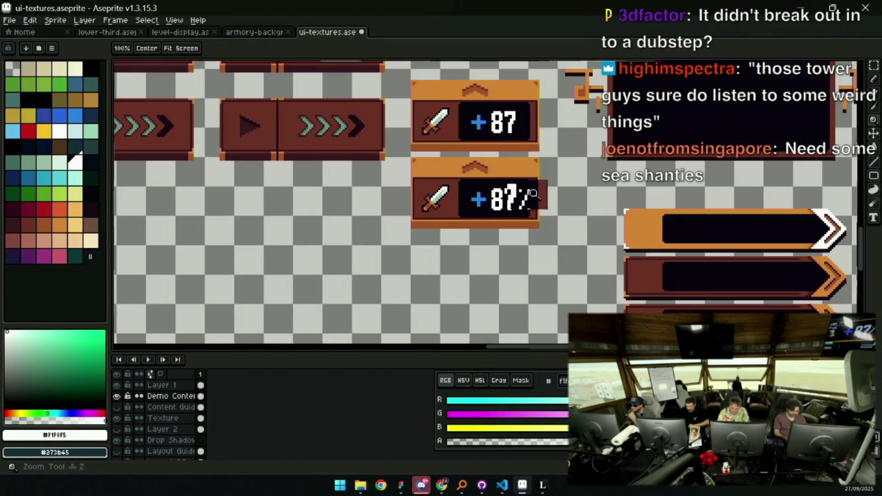
# Shift the lasso-selected +87% text left, then reposition the percent sign alone
pyautogui.press('q')
pyautogui.moveTo(496, 160); pyautogui.dragTo(575, 180)
pyautogui.moveTo(487, 198); pyautogui.dragTo(474, 197)
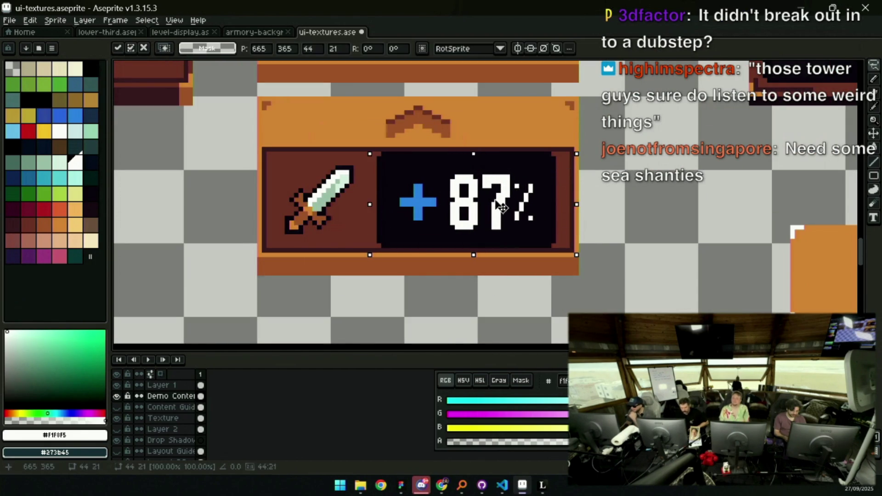
pyautogui.moveTo(514, 177)
pyautogui.mouseDown()
pyautogui.moveTo(505, 193)
pyautogui.moveTo(521, 176)
pyautogui.moveTo(530, 205)
pyautogui.mouseUp()
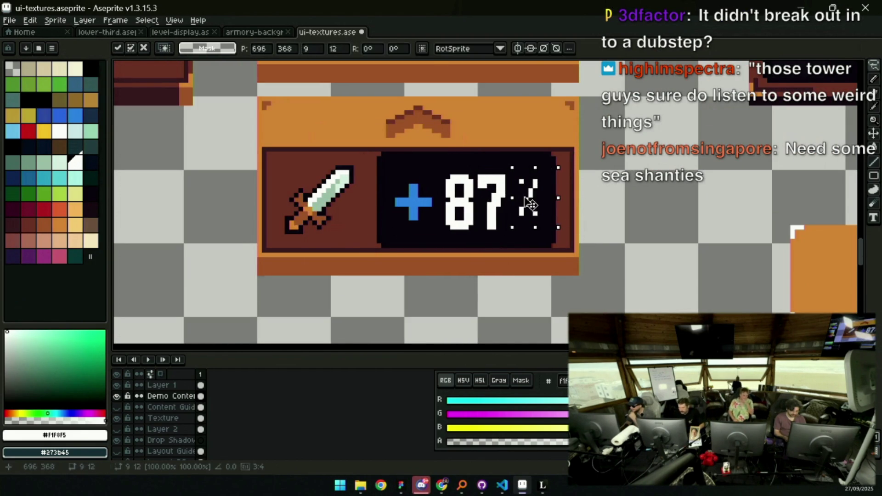
pyautogui.press('z')
pyautogui.scroll(-5, 532, 202)
pyautogui.scroll(1, 544, 195)
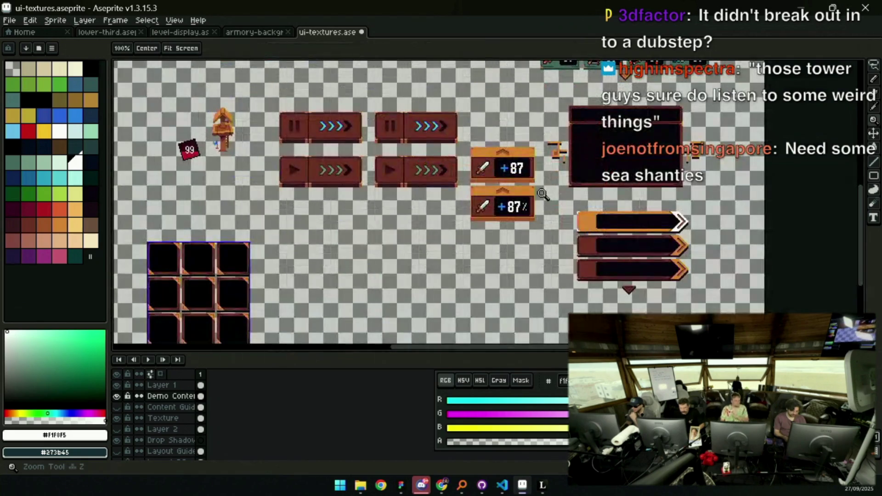
pyautogui.scroll(5, 533, 202)
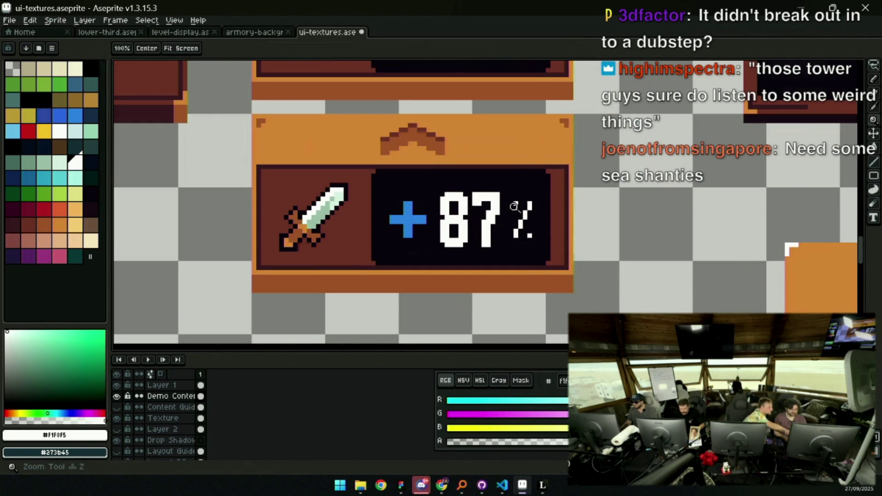
pyautogui.scroll(1, 514, 206)
pyautogui.press('b')
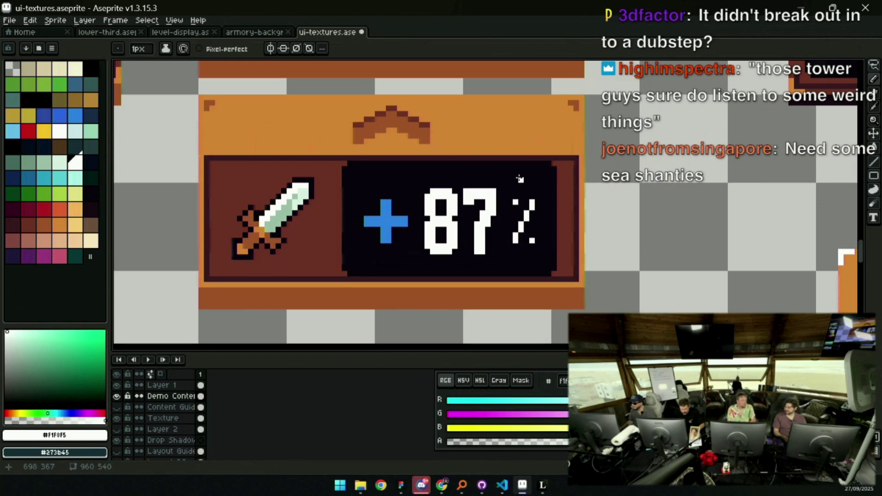
pyautogui.press('z')
pyautogui.scroll(-3, 515, 180)
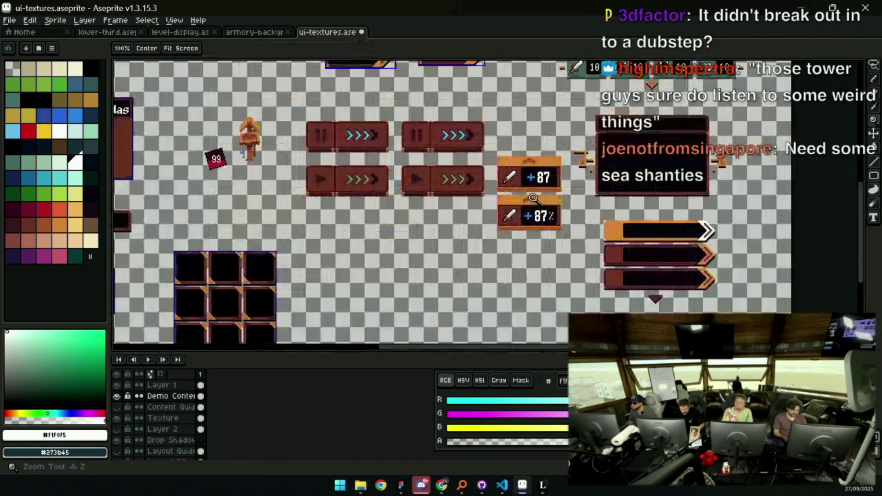
pyautogui.moveTo(506, 191); pyautogui.dragTo(559, 289)
pyautogui.scroll(5, 538, 244)
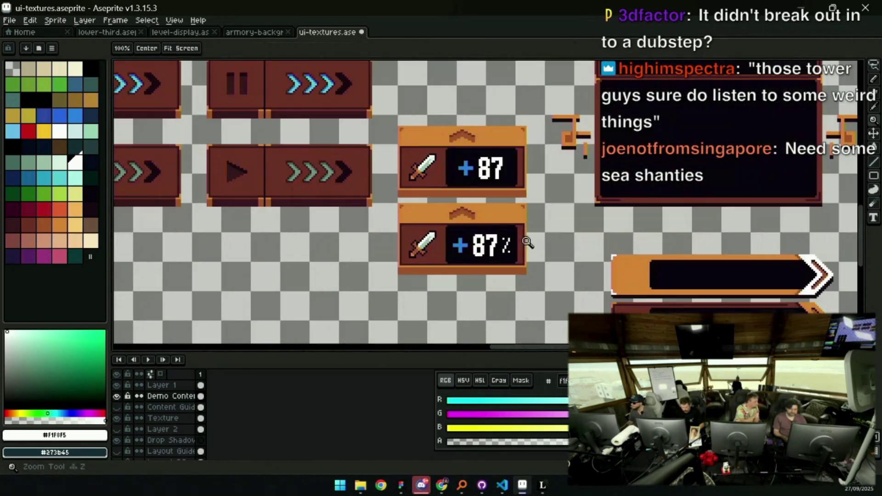
pyautogui.scroll(3, 505, 246)
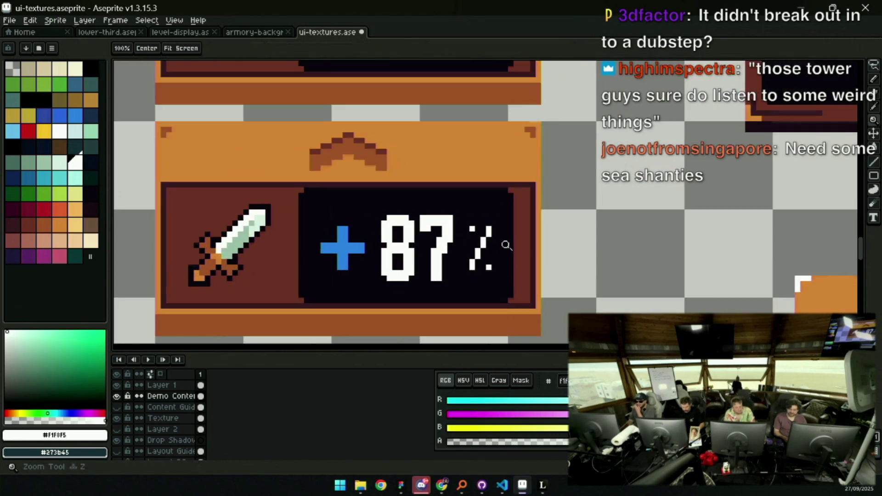
pyautogui.press('b')
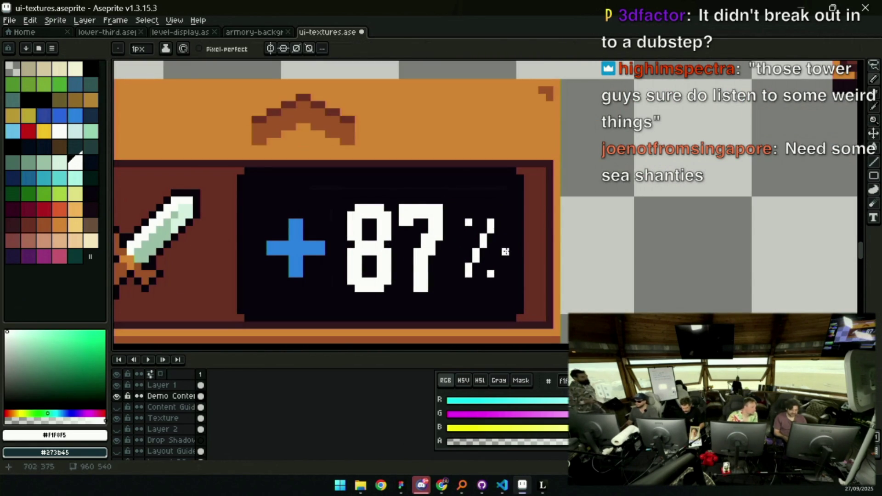
pyautogui.click(492, 240)
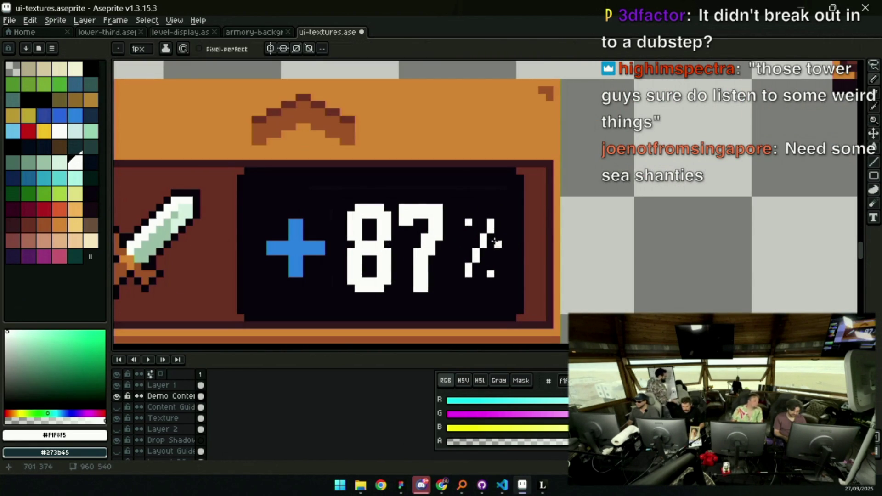
pyautogui.press('e')
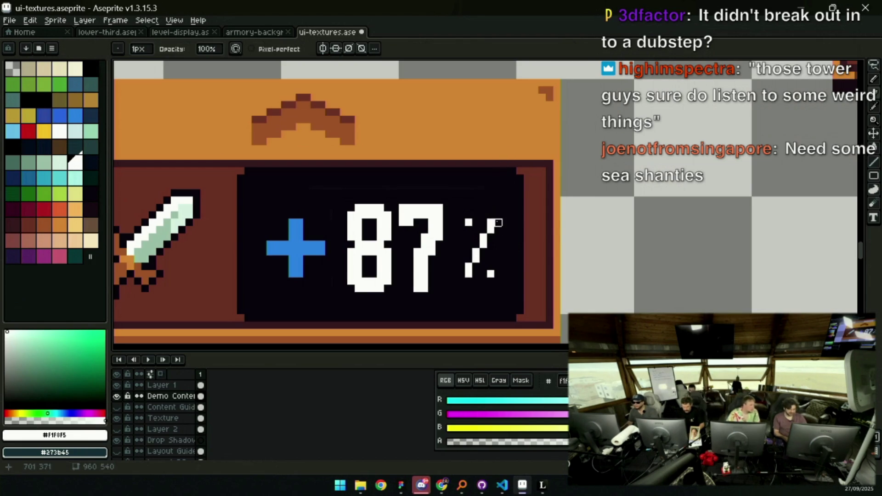
pyautogui.press('b')
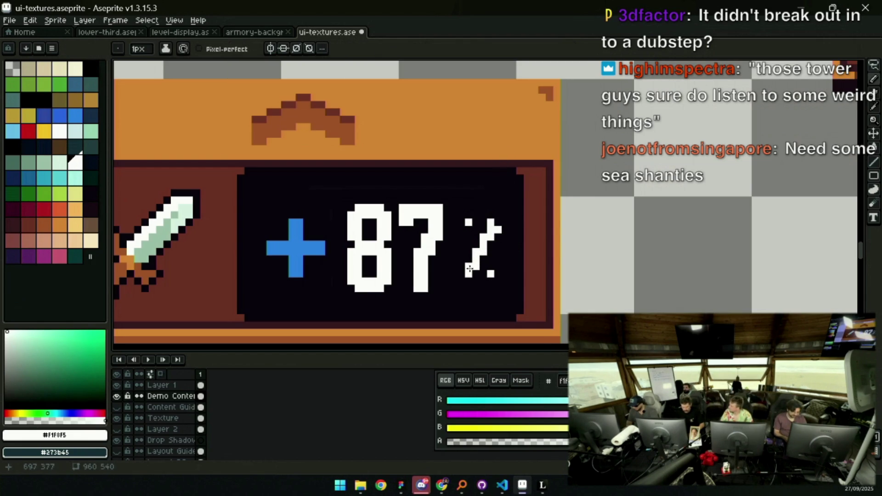
pyautogui.press('e')
pyautogui.press('b')
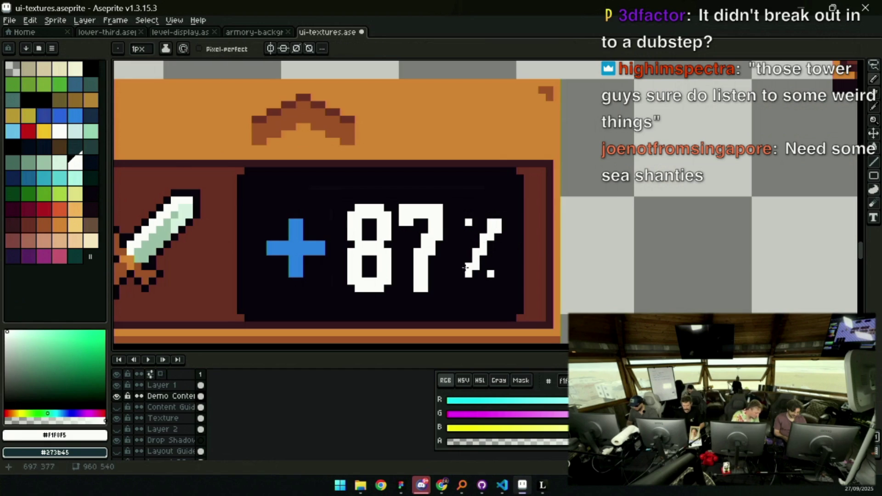
pyautogui.press('z')
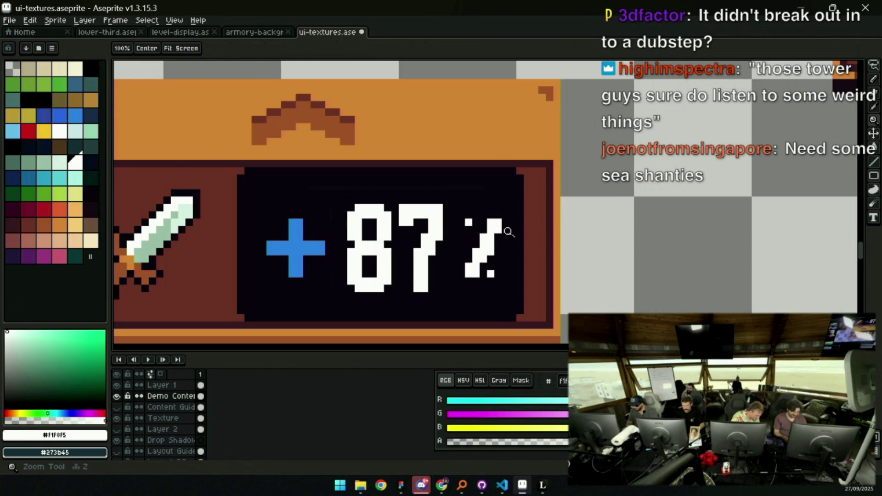
pyautogui.scroll(-1, 485, 228)
pyautogui.scroll(-3, 485, 228)
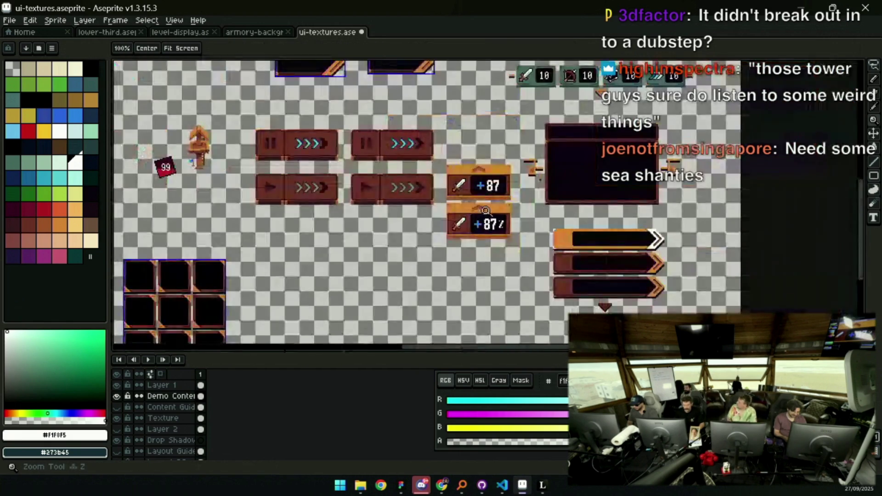
pyautogui.scroll(4, 510, 229)
pyautogui.press('b')
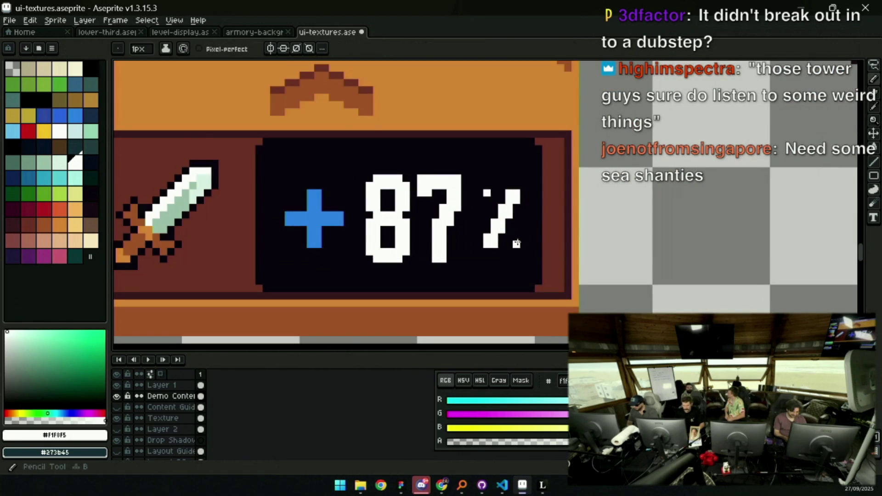
pyautogui.click(520, 241)
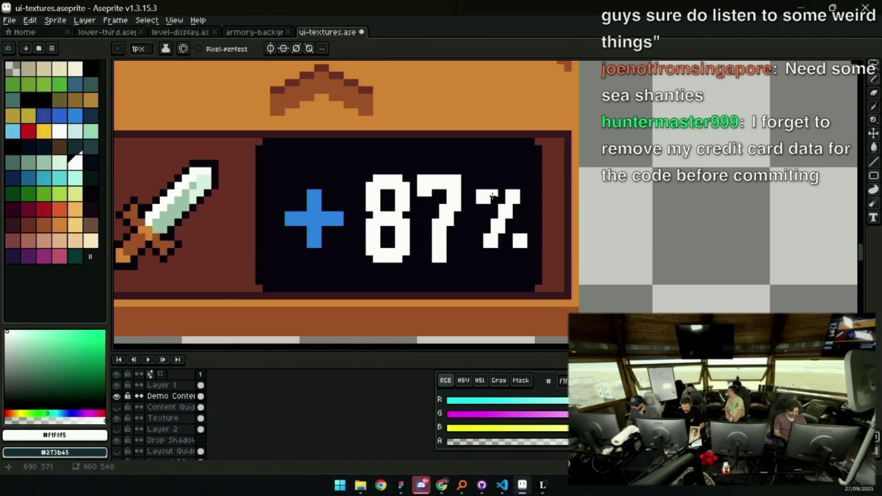
pyautogui.press('z')
pyautogui.scroll(-5, 488, 197)
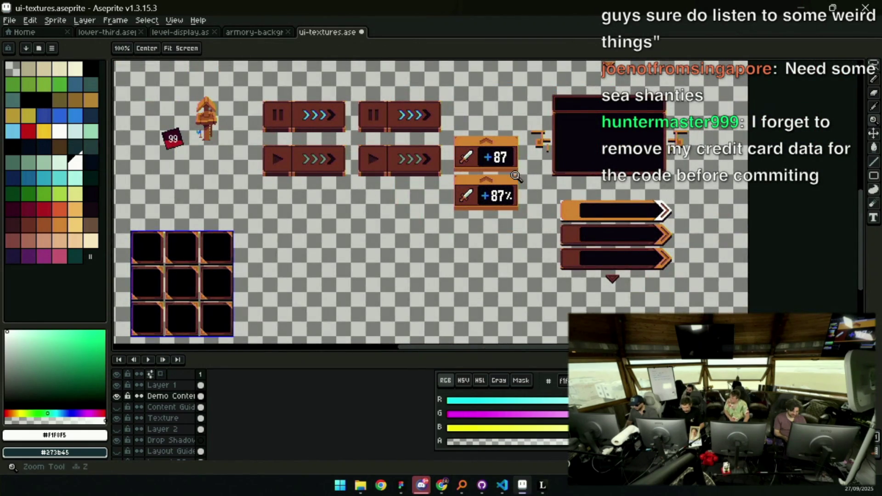
pyautogui.scroll(6, 505, 190)
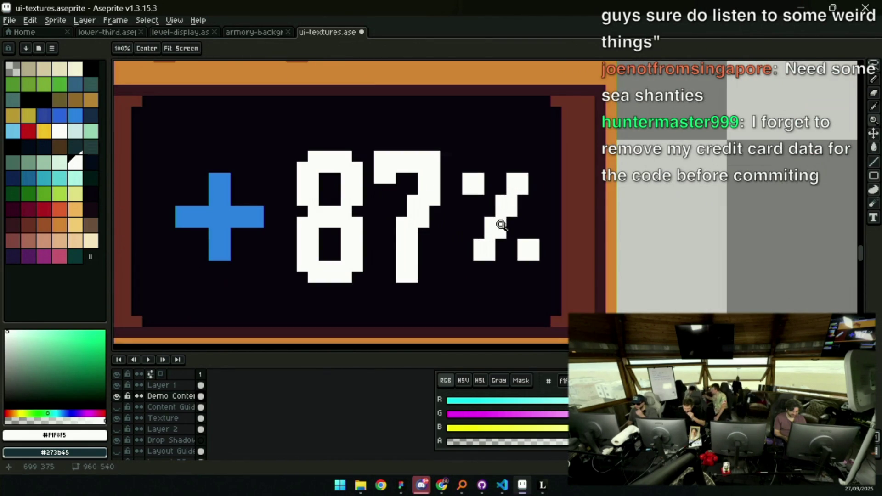
pyautogui.press('q')
pyautogui.moveTo(494, 243)
pyautogui.mouseDown()
pyautogui.moveTo(473, 250)
pyautogui.moveTo(504, 197)
pyautogui.moveTo(500, 176)
pyautogui.moveTo(528, 184)
pyautogui.mouseUp()
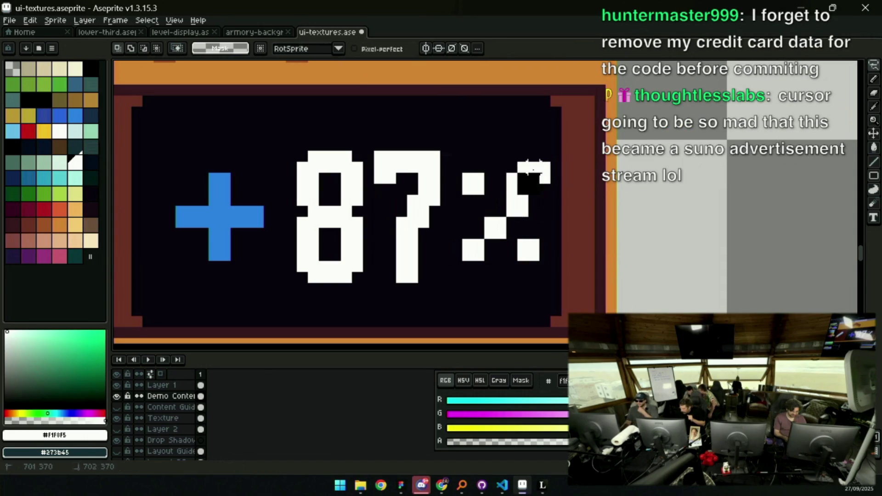
pyautogui.press('z')
pyautogui.scroll(-3, 509, 167)
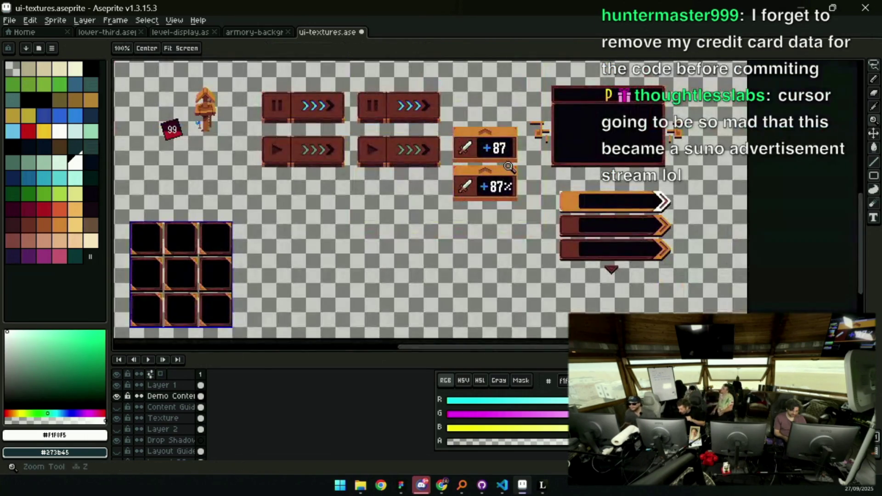
pyautogui.press('v')
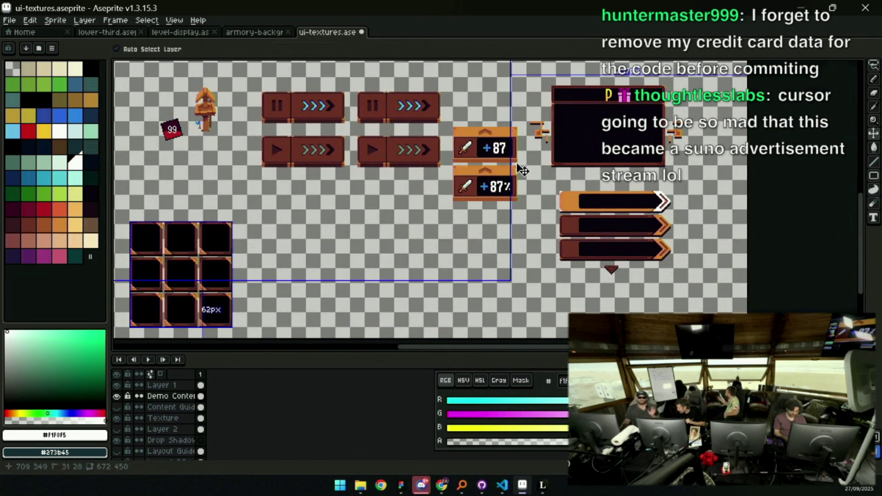
pyautogui.press('z')
pyautogui.click(517, 171)
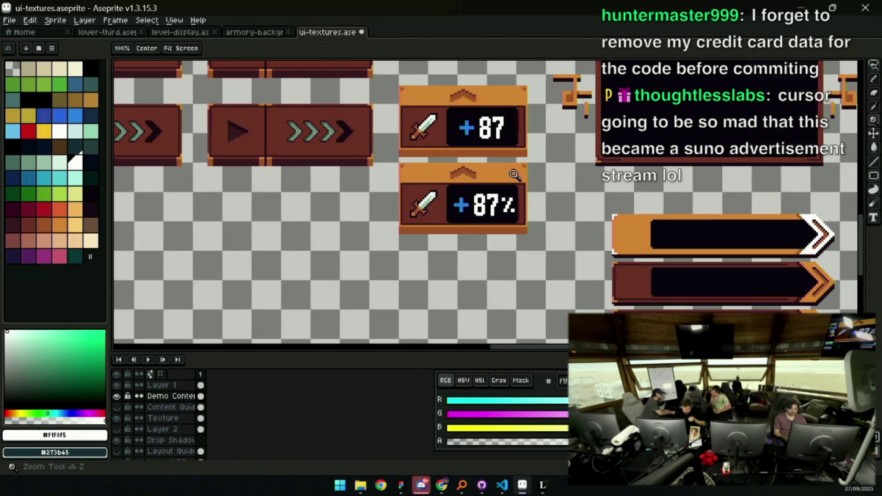
# Copy the 87% text below the panel and nudge the copy slightly left
pyautogui.click(509, 189)
pyautogui.press('q')
pyautogui.moveTo(480, 185)
pyautogui.mouseDown()
pyautogui.moveTo(538, 183)
pyautogui.moveTo(542, 207)
pyautogui.mouseUp()
pyautogui.scroll(-2, 542, 207)
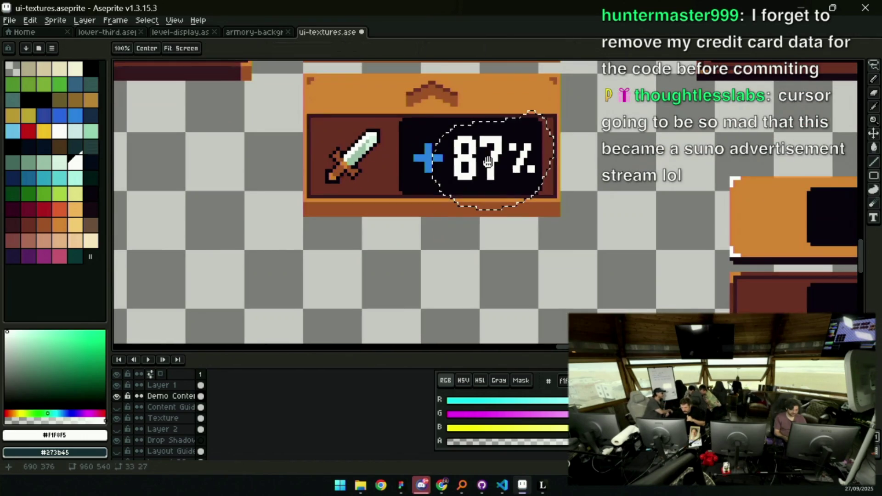
pyautogui.moveTo(460, 147)
pyautogui.mouseDown()
pyautogui.moveTo(460, 271)
pyautogui.moveTo(437, 248)
pyautogui.mouseUp()
pyautogui.scroll(-2, 460, 239)
pyautogui.press('e')
pyautogui.press('q')
pyautogui.moveTo(473, 206); pyautogui.dragTo(535, 203)
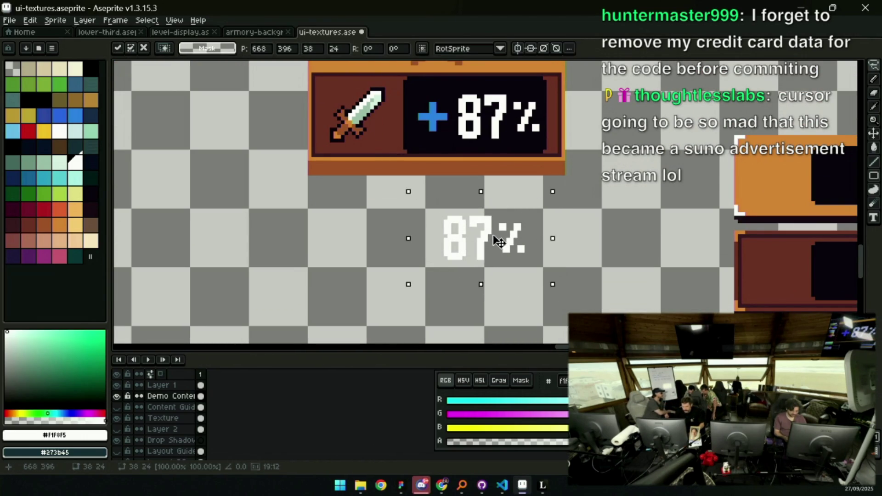
pyautogui.moveTo(510, 239); pyautogui.dragTo(494, 232)
# Place a second 87% copy beneath the first and drop it in place
pyautogui.press('z')
pyautogui.click(531, 242)
pyautogui.click(530, 243)
pyautogui.press('e')
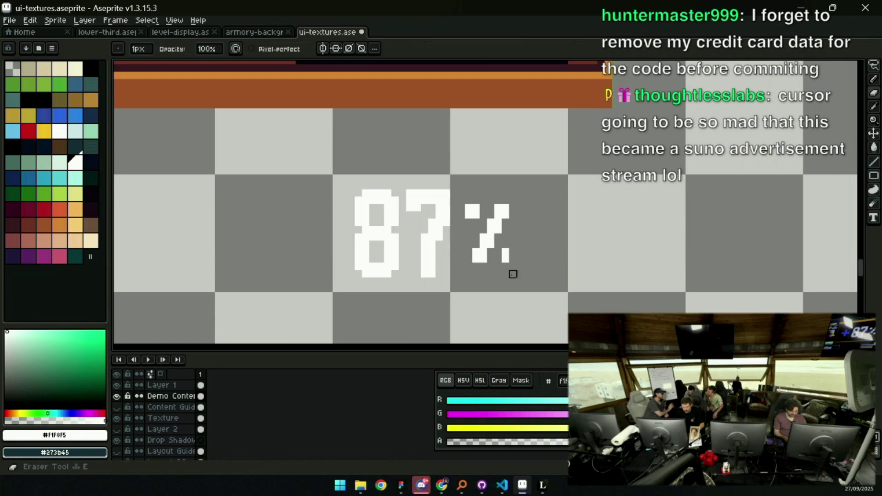
pyautogui.press('z')
pyautogui.scroll(-5, 477, 180)
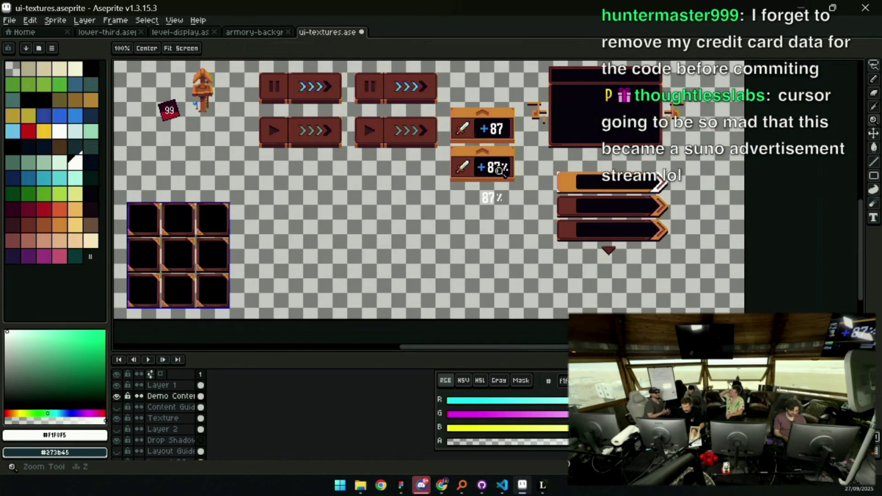
pyautogui.scroll(4, 494, 202)
pyautogui.press('q')
pyautogui.moveTo(500, 174)
pyautogui.keyDown('ctrl'); pyautogui.mouseDown()
pyautogui.moveTo(486, 230)
pyautogui.moveTo(437, 211)
pyautogui.moveTo(447, 220)
pyautogui.moveTo(478, 207)
pyautogui.moveTo(484, 184)
pyautogui.moveTo(478, 225)
pyautogui.mouseUp(); pyautogui.keyUp('ctrl')
pyautogui.scroll(-2, 476, 228)
pyautogui.press('Return')
pyautogui.scroll(2, 484, 165)
pyautogui.moveTo(478, 170); pyautogui.dragTo(483, 157)
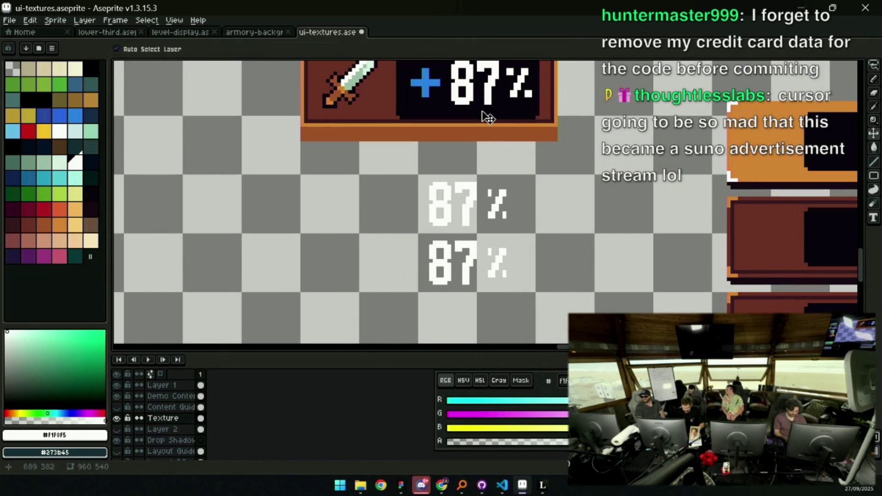
# Stretch a small black piece from the panel behind the lower 87% copy
pyautogui.press('m')
pyautogui.moveTo(459, 94)
pyautogui.mouseDown()
pyautogui.moveTo(506, 118)
pyautogui.moveTo(448, 202)
pyautogui.moveTo(436, 185)
pyautogui.moveTo(514, 339)
pyautogui.moveTo(527, 228)
pyautogui.moveTo(541, 244)
pyautogui.moveTo(534, 240)
pyautogui.mouseUp()
pyautogui.scroll(-3, 516, 193)
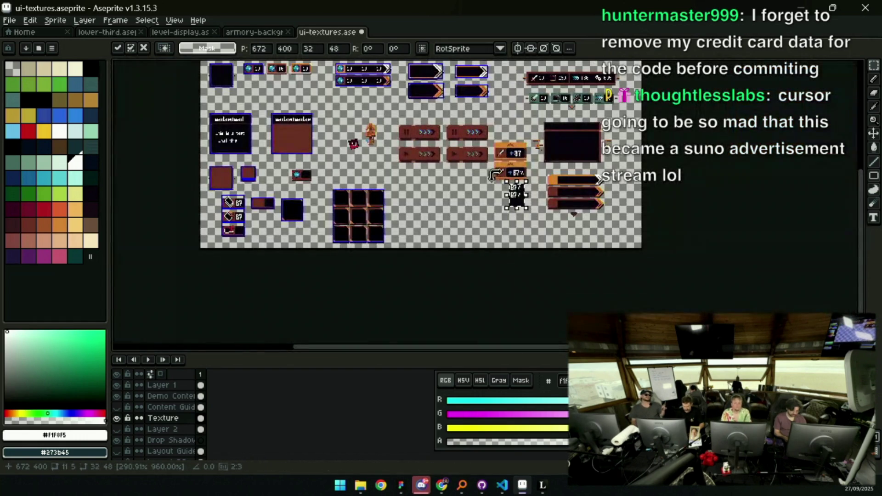
# On the Demo Content layer, lasso the lower 87% row and copy it down into a third row
pyautogui.scroll(3, 528, 190)
pyautogui.press('z')
pyautogui.keyDown('ctrl'); pyautogui.click(501, 200); pyautogui.keyUp('ctrl')
pyautogui.scroll(1, 501, 200)
pyautogui.press('q')
pyautogui.moveTo(487, 176); pyautogui.dragTo(531, 197)
pyautogui.moveTo(482, 216); pyautogui.dragTo(487, 282)
pyautogui.click(521, 191)
# Redraw the middle percent sign with a straight white diagonal slash and a new top-left dot
pyautogui.scroll(1, 510, 193)
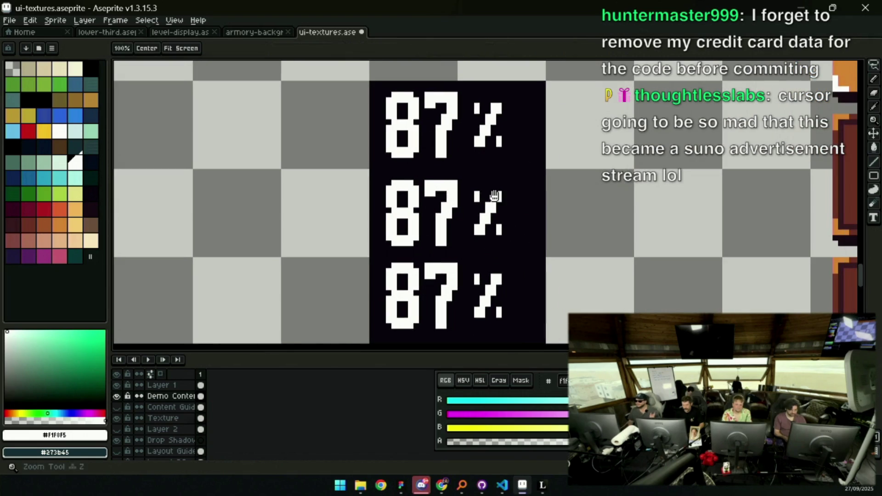
pyautogui.press('e')
pyautogui.moveTo(490, 191)
pyautogui.mouseDown()
pyautogui.moveTo(475, 226)
pyautogui.moveTo(496, 226)
pyautogui.mouseUp()
pyautogui.press('i')
pyautogui.press('b')
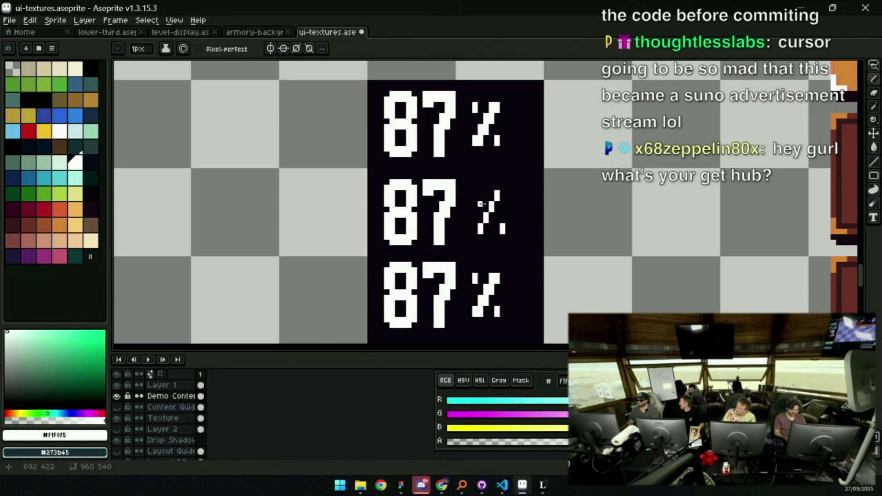
pyautogui.press('e')
pyautogui.moveTo(501, 222); pyautogui.dragTo(491, 215)
pyautogui.press('b')
pyautogui.click(474, 225)
pyautogui.keyDown('shift'); pyautogui.click(496, 194); pyautogui.keyUp('shift')
pyautogui.moveTo(475, 198); pyautogui.dragTo(478, 200)
# Erase the bottom percent sign's slash and redraw it longer toward the upper right
pyautogui.press('z')
pyautogui.rightClick(502, 187)
pyautogui.rightClick(512, 176)
pyautogui.rightClick(512, 176)
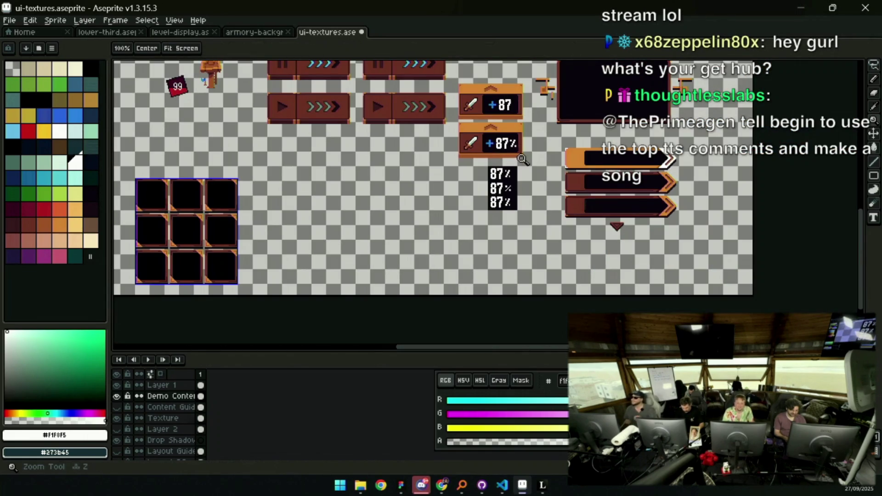
pyautogui.click(510, 186)
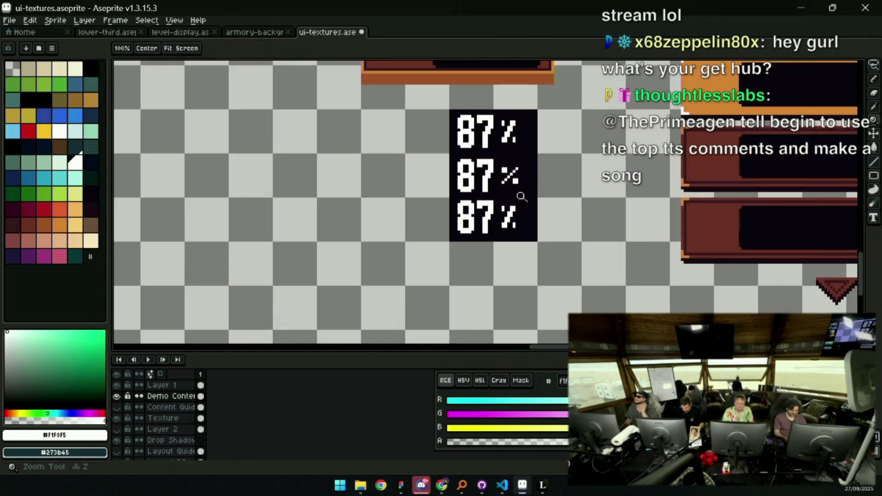
pyautogui.click(510, 202)
pyautogui.press('e')
pyautogui.moveTo(503, 204); pyautogui.dragTo(515, 220)
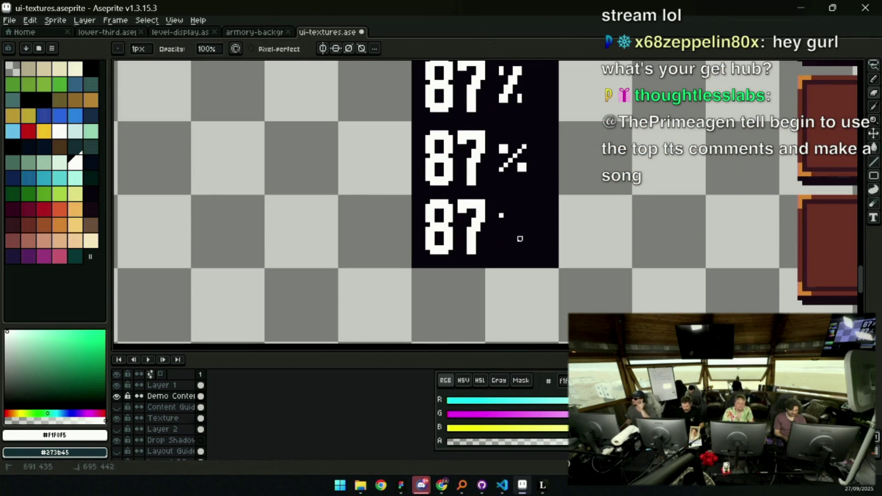
pyautogui.press('b')
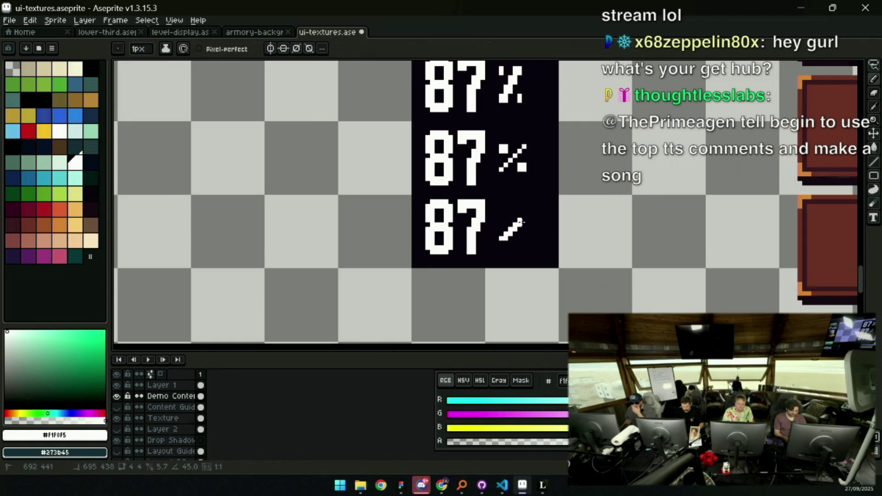
pyautogui.keyDown('shift'); pyautogui.click(525, 220); pyautogui.keyUp('shift')
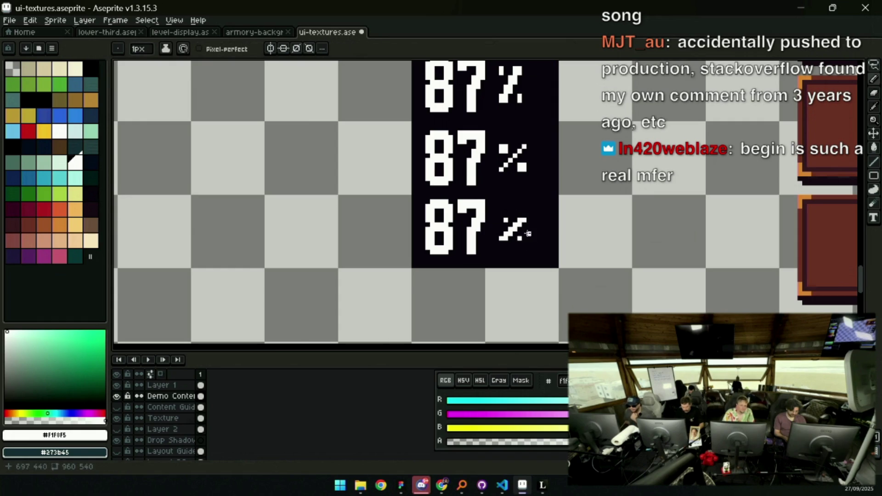
# Zoom in close to inspect the reshaped bottom percent sign
pyautogui.press('z')
pyautogui.click(528, 220)
pyautogui.click(536, 213)
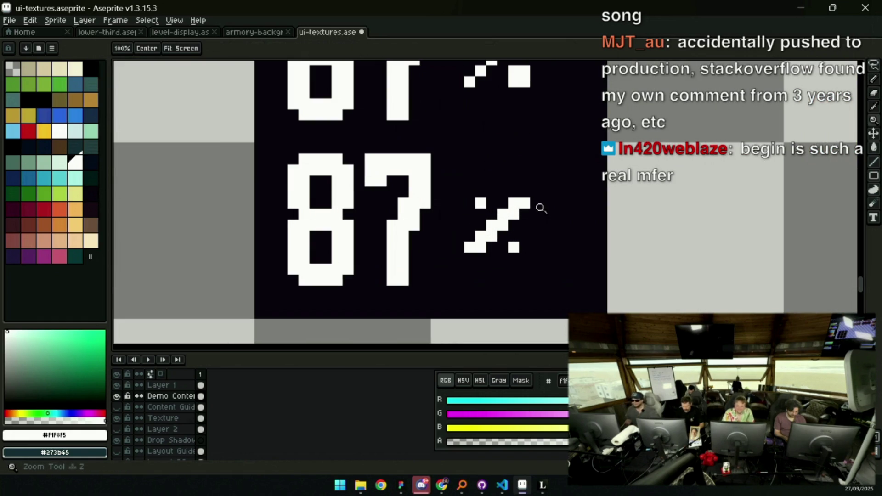
pyautogui.scroll(-5, 512, 185)
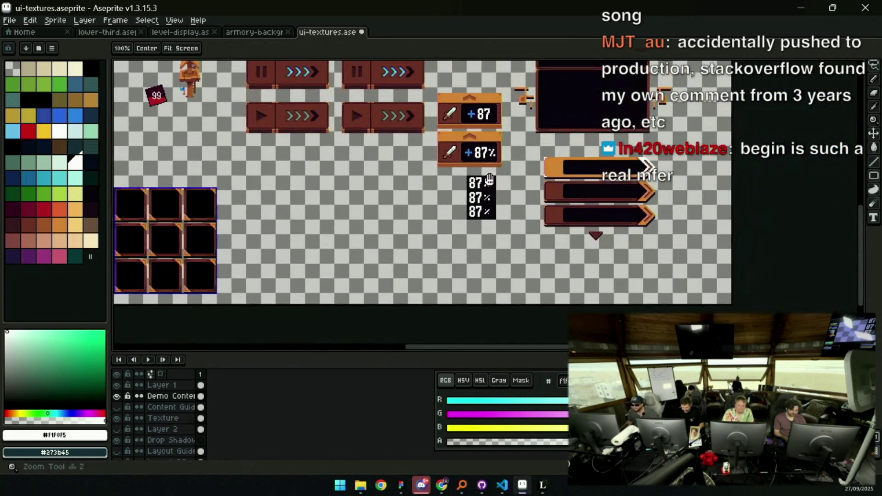
pyautogui.scroll(6, 507, 175)
pyautogui.press('b')
pyautogui.press('z')
pyautogui.scroll(-3, 498, 221)
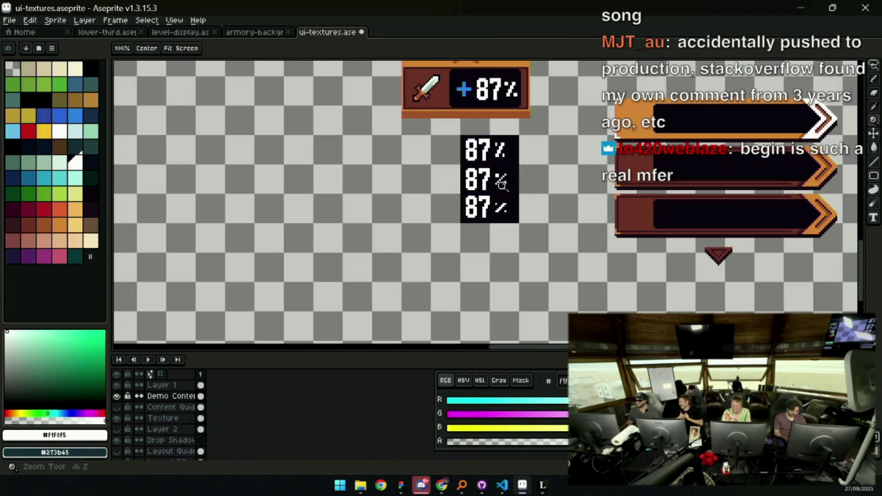
pyautogui.scroll(1, 502, 179)
pyautogui.scroll(2, 502, 179)
pyautogui.press('e')
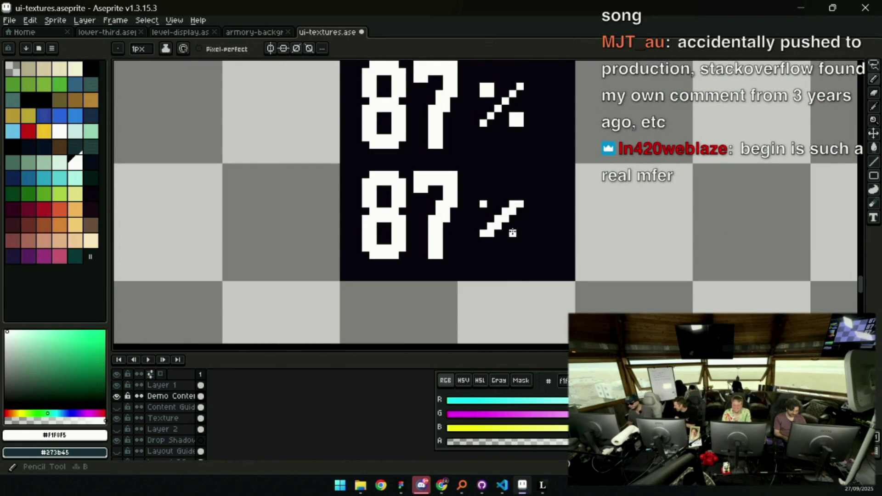
pyautogui.press('b')
pyautogui.press('z')
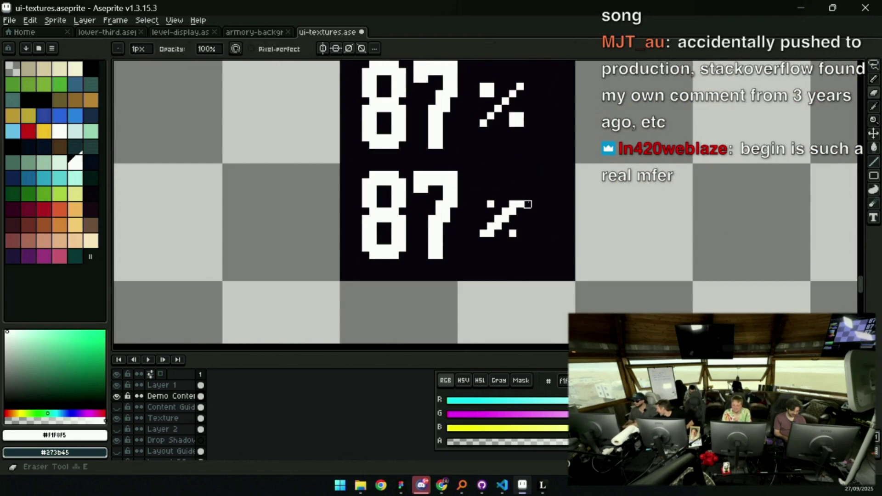
pyautogui.scroll(-3, 515, 199)
pyautogui.scroll(1, 506, 199)
# Duplicate the bottom 87% row as a fourth row and stretch the black Texture backing beneath it
pyautogui.press('q')
pyautogui.moveTo(490, 209)
pyautogui.mouseDown()
pyautogui.moveTo(464, 211)
pyautogui.moveTo(493, 209)
pyautogui.moveTo(473, 275)
pyautogui.mouseUp()
pyautogui.hotkey('ctrl', 'd')
pyautogui.keyDown('ctrl'); pyautogui.click(506, 236); pyautogui.keyUp('ctrl')
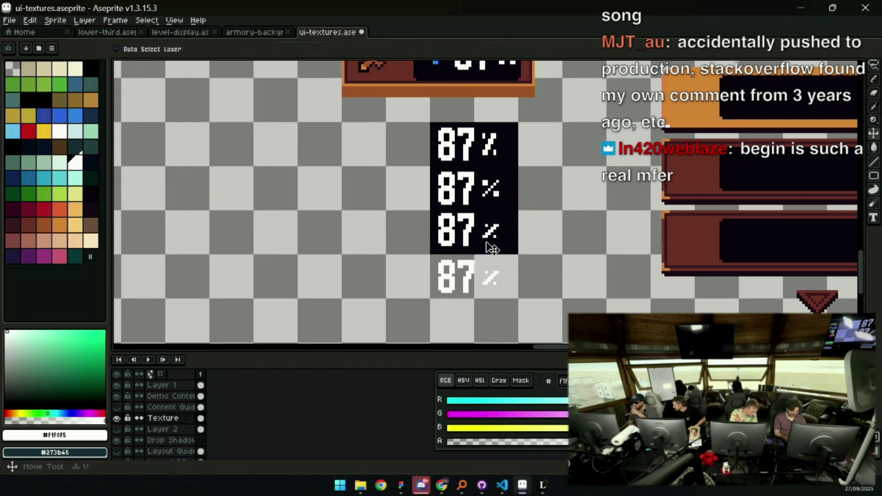
pyautogui.moveTo(403, 227); pyautogui.dragTo(546, 242)
pyautogui.moveTo(472, 243)
pyautogui.mouseDown()
pyautogui.moveTo(467, 344)
pyautogui.moveTo(465, 321)
pyautogui.mouseUp()
# Try erasing the third percent sign on Demo Content, then undo the erase
pyautogui.press('z')
pyautogui.scroll(-4, 444, 212)
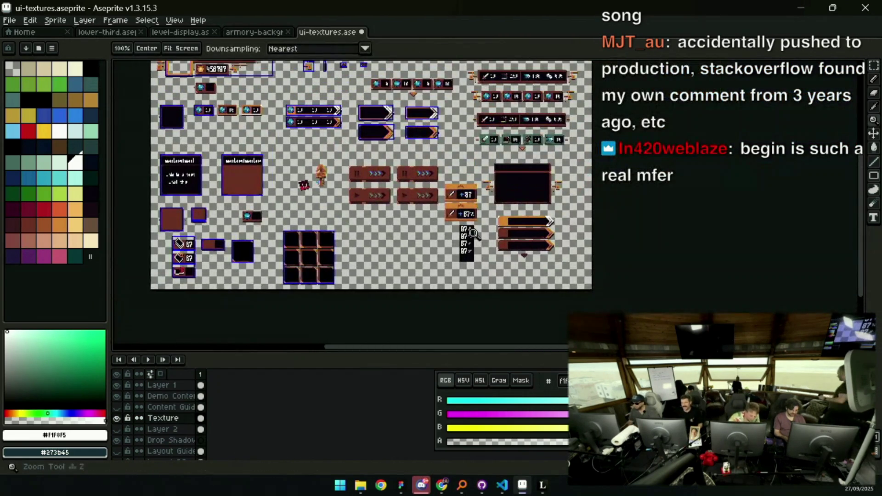
pyautogui.scroll(2, 500, 159)
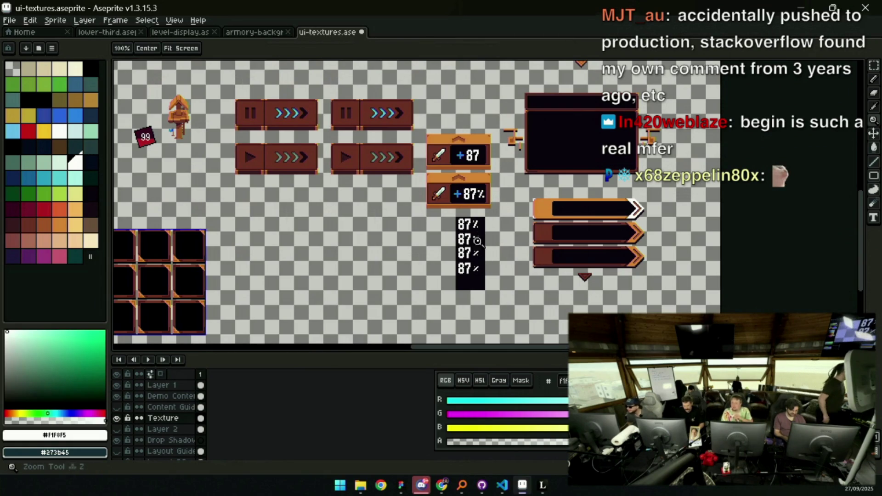
pyautogui.scroll(4, 480, 239)
pyautogui.scroll(-2, 478, 253)
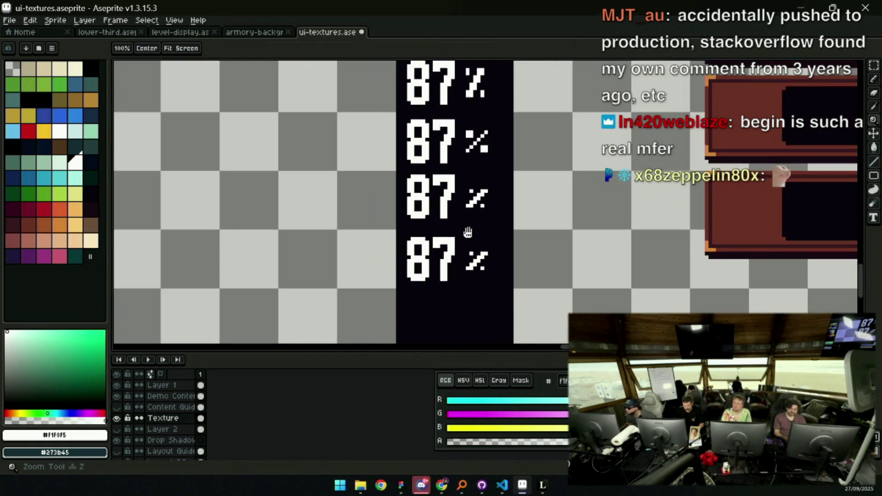
pyautogui.scroll(2, 473, 249)
pyautogui.press('e')
pyautogui.moveTo(472, 249); pyautogui.dragTo(478, 248)
pyautogui.press('z')
pyautogui.scroll(-1, 487, 248)
pyautogui.hotkey('ctrl', 'z')
# Zoom and pan to bring the lower 87% rows into view
pyautogui.scroll(-1, 498, 211)
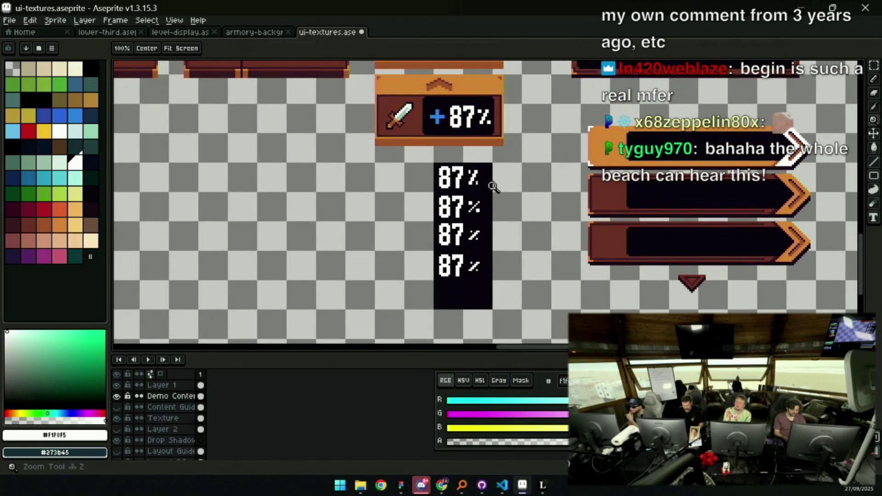
pyautogui.scroll(2, 495, 188)
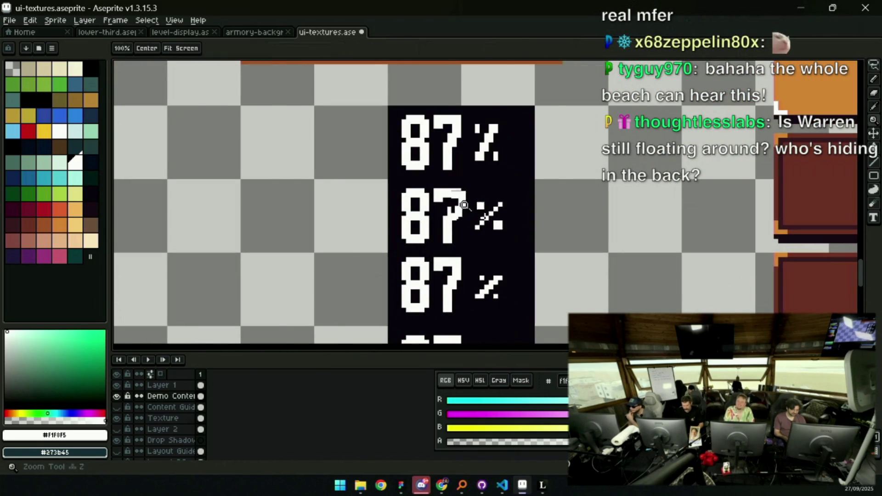
pyautogui.scroll(-1, 465, 205)
pyautogui.press('m')
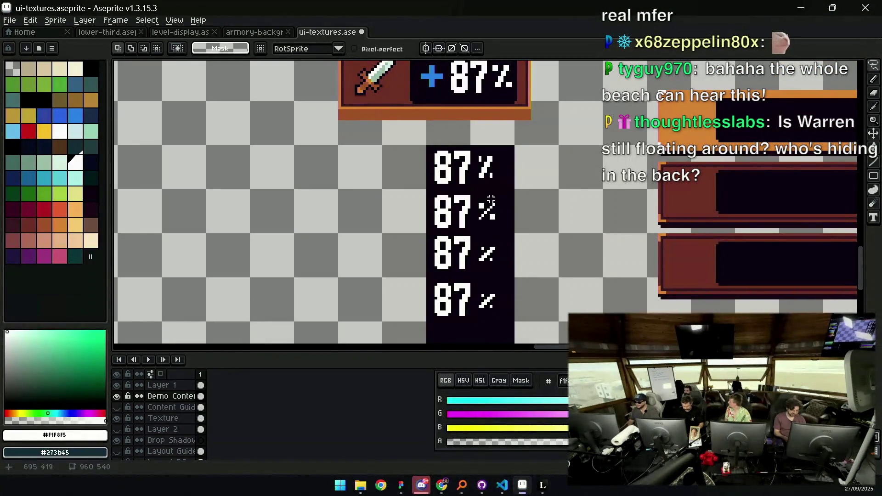
pyautogui.press('z')
pyautogui.scroll(-1, 487, 212)
pyautogui.scroll(-1, 479, 223)
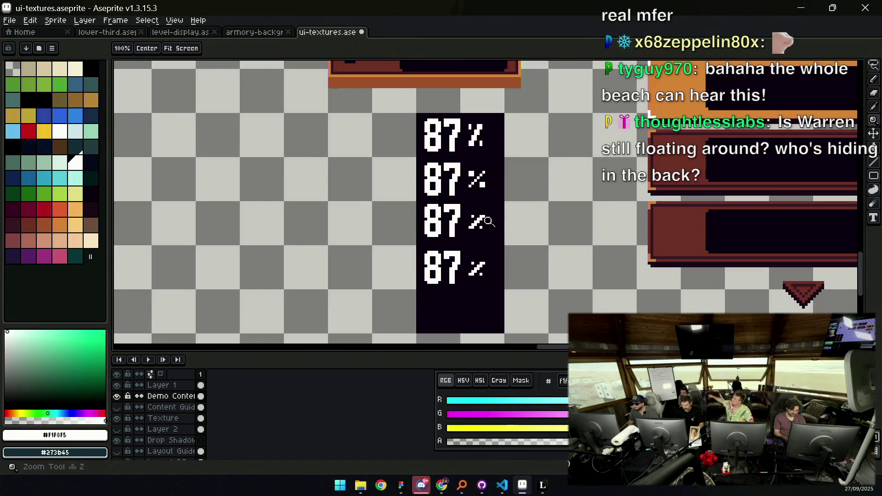
pyautogui.scroll(1, 479, 223)
pyautogui.moveTo(465, 265)
pyautogui.mouseDown()
pyautogui.moveTo(470, 238)
pyautogui.moveTo(473, 260)
pyautogui.moveTo(482, 254)
pyautogui.mouseUp()
# Draw a new white slash beside the bottom 87 for its percent sign
pyautogui.press('e')
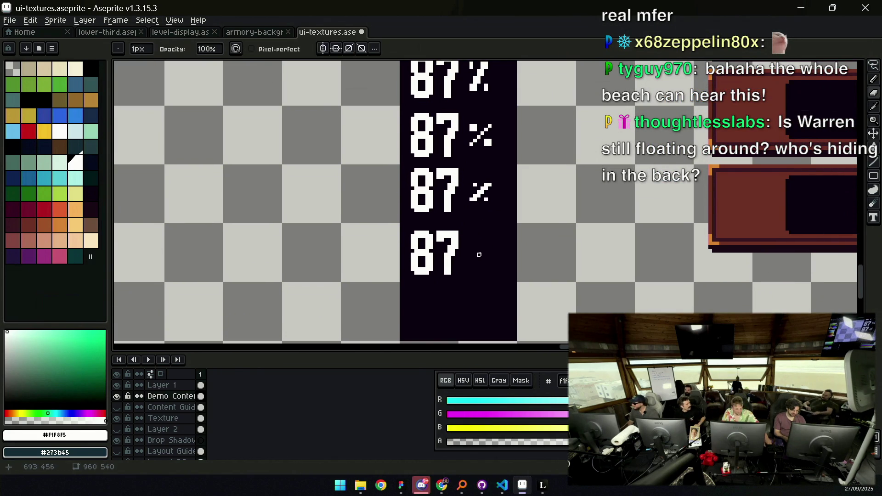
pyautogui.press('z')
pyautogui.scroll(-2, 480, 215)
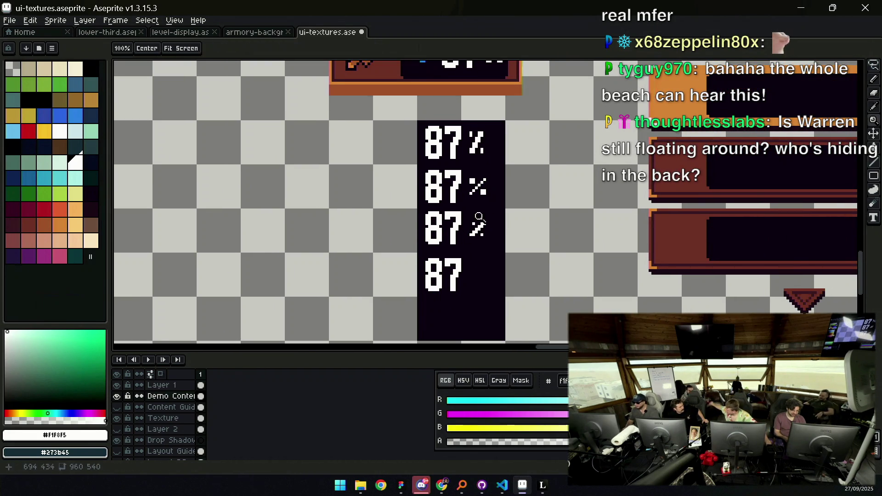
pyautogui.scroll(1, 476, 276)
pyautogui.press('b')
pyautogui.moveTo(471, 286); pyautogui.dragTo(483, 264)
pyautogui.press('z')
pyautogui.scroll(1, 483, 276)
pyautogui.press('b')
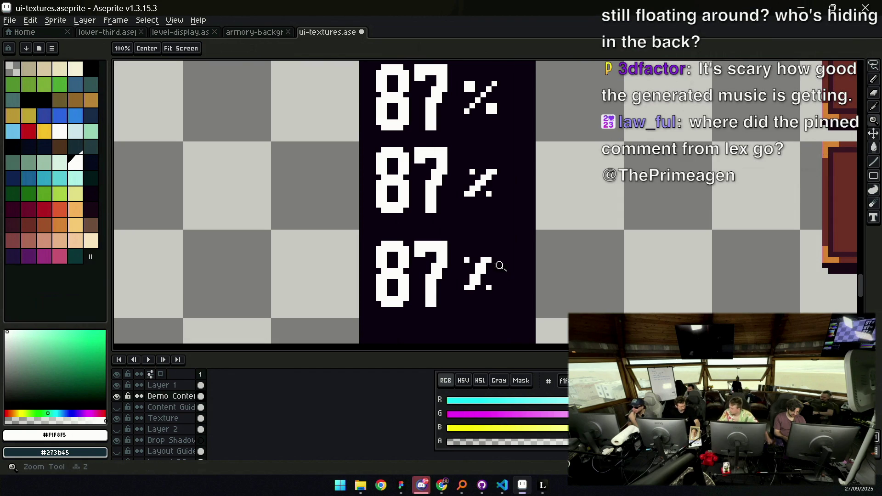
# Add a row of white pixels below the bottom percent slash
pyautogui.press('z')
pyautogui.scroll(-5, 492, 275)
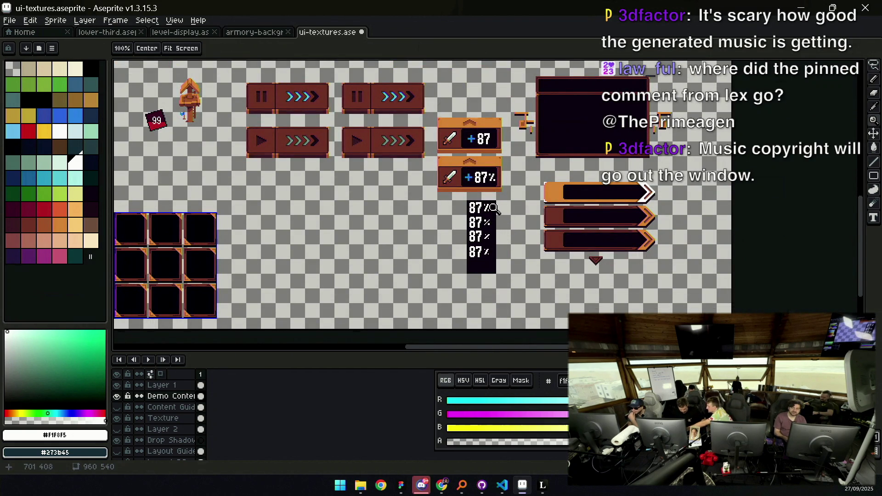
pyautogui.scroll(5, 487, 252)
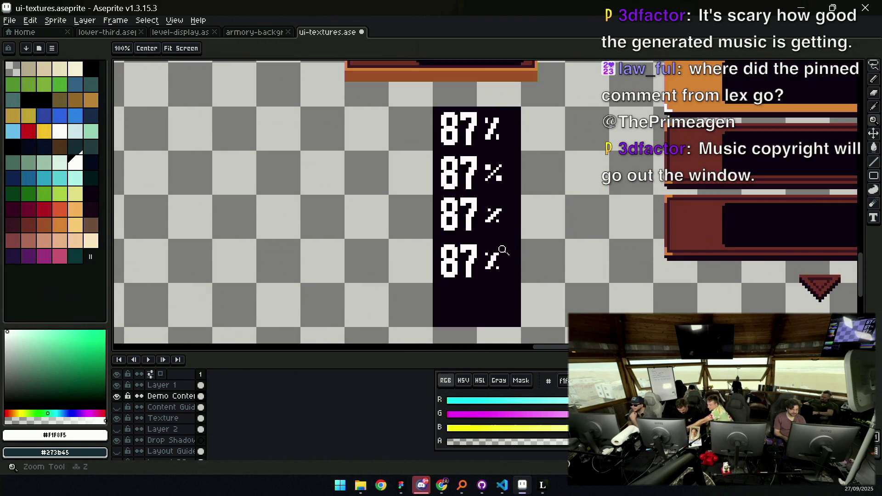
pyautogui.press('b')
pyautogui.press('z')
pyautogui.scroll(-5, 502, 275)
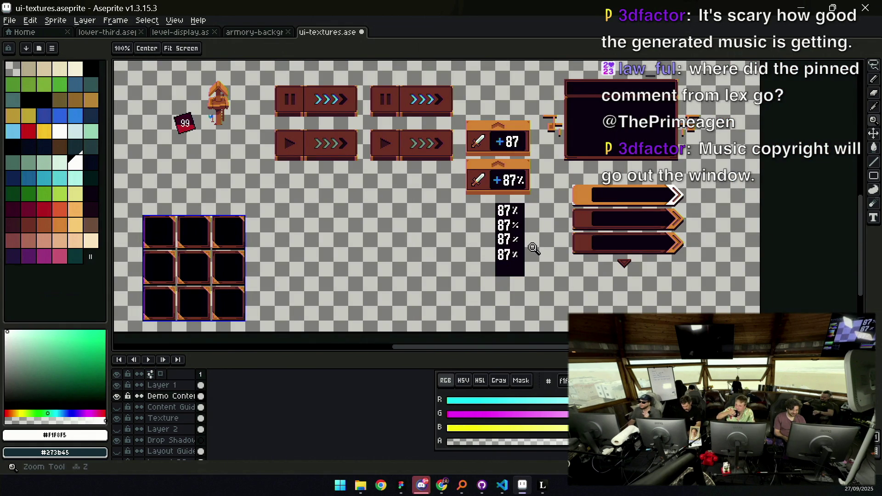
pyautogui.scroll(5, 533, 248)
pyautogui.press('e')
pyautogui.press('b')
pyautogui.moveTo(473, 307); pyautogui.dragTo(484, 307)
# Square off the upper and lower percent dots and darken a stray pixel above the lower dot
pyautogui.rightClick(473, 252)
pyautogui.click(472, 252)
pyautogui.moveTo(463, 241); pyautogui.dragTo(464, 233)
pyautogui.click(473, 230)
pyautogui.click(510, 295)
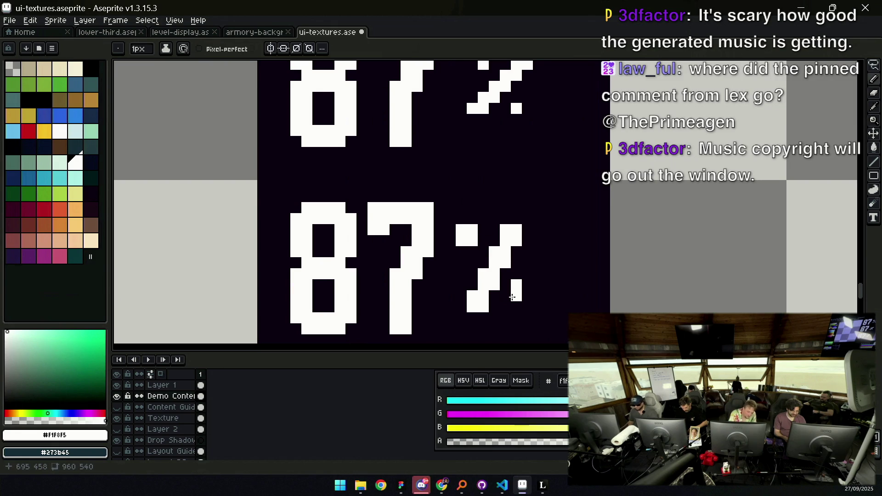
pyautogui.rightClick(516, 285)
# Zoom out and back in to compare the four 87% percent-sign drafts
pyautogui.press('z')
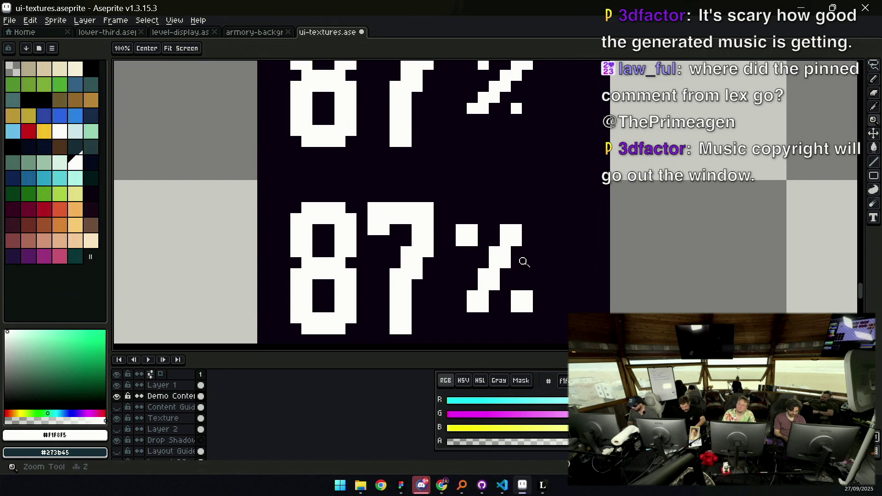
pyautogui.rightClick(523, 264)
pyautogui.rightClick(522, 248)
pyautogui.rightClick(521, 230)
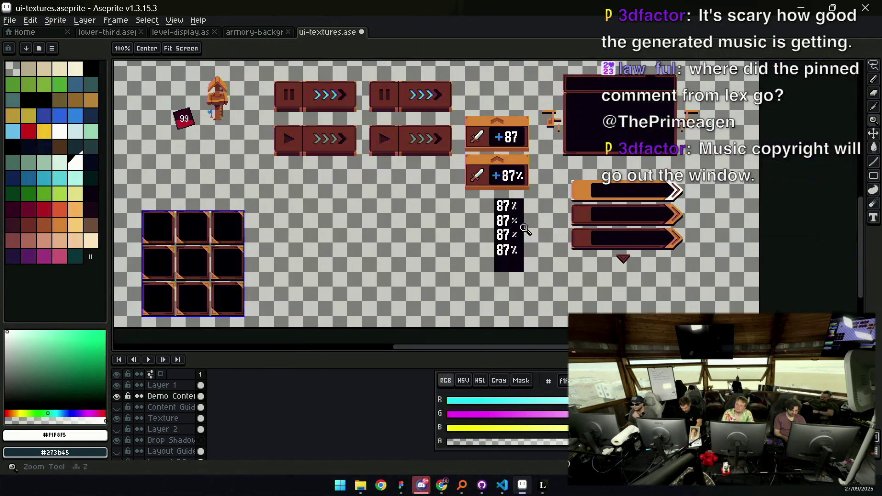
pyautogui.click(528, 229)
pyautogui.click(521, 243)
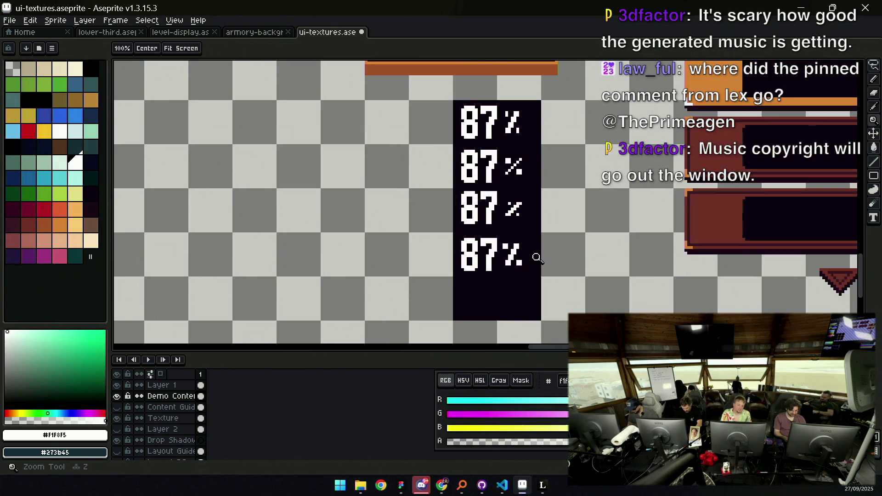
pyautogui.click(515, 252)
pyautogui.click(524, 236)
pyautogui.rightClick(519, 237)
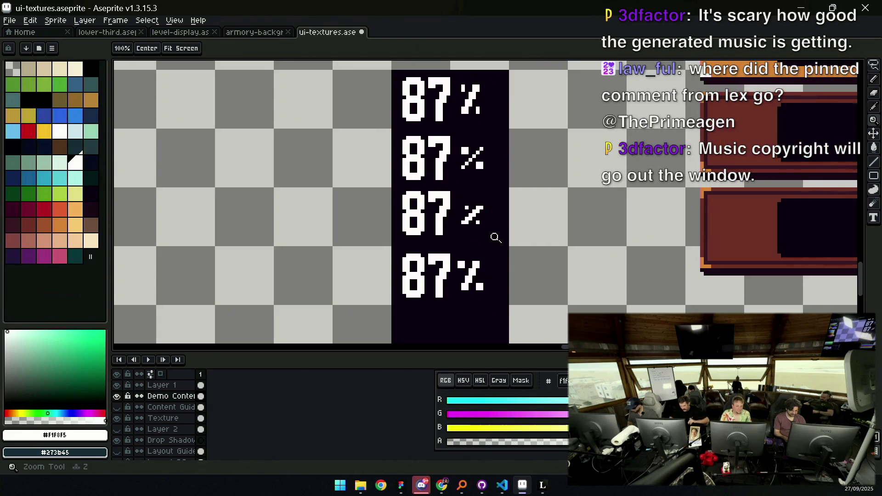
pyautogui.scroll(-1, 489, 252)
pyautogui.scroll(-2, 488, 253)
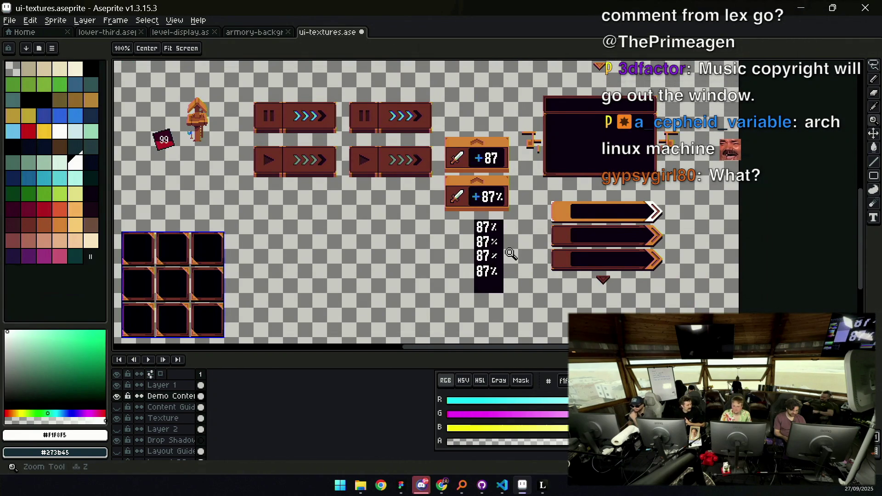
pyautogui.click(514, 230)
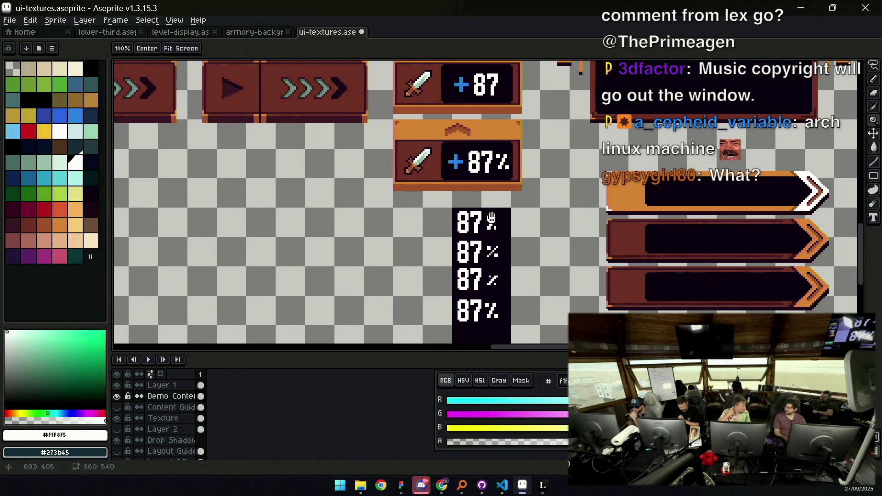
pyautogui.scroll(1, 491, 202)
pyautogui.scroll(-1, 491, 193)
pyautogui.scroll(-2, 504, 191)
pyautogui.scroll(1, 515, 186)
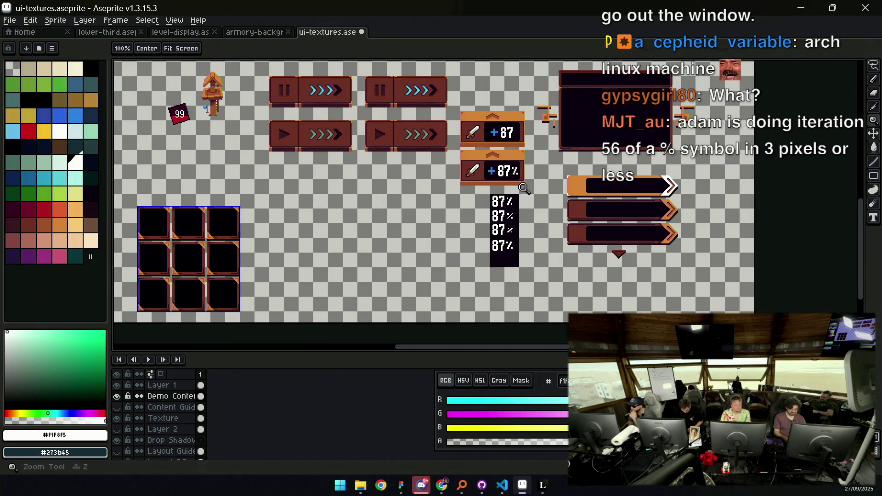
pyautogui.scroll(3, 526, 192)
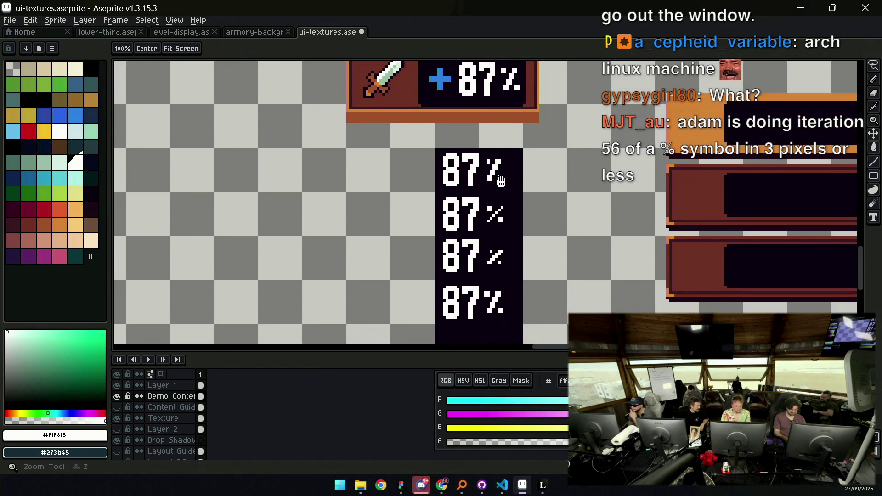
pyautogui.scroll(-1, 497, 197)
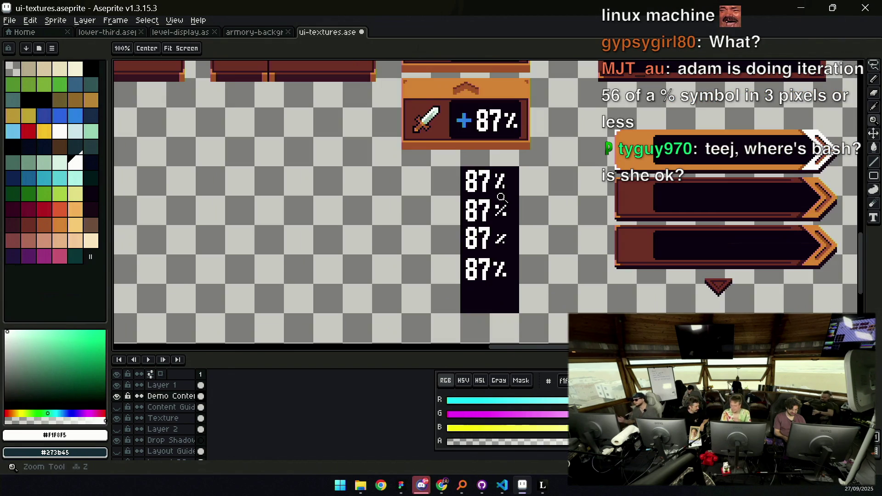
# Erase the third 87% draft from the dark column
pyautogui.press('m')
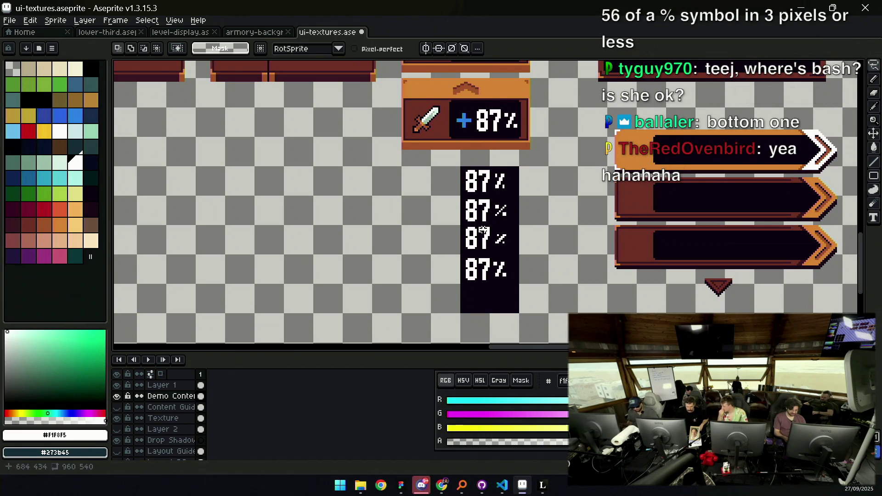
pyautogui.press('e')
pyautogui.moveTo(504, 237); pyautogui.dragTo(494, 231)
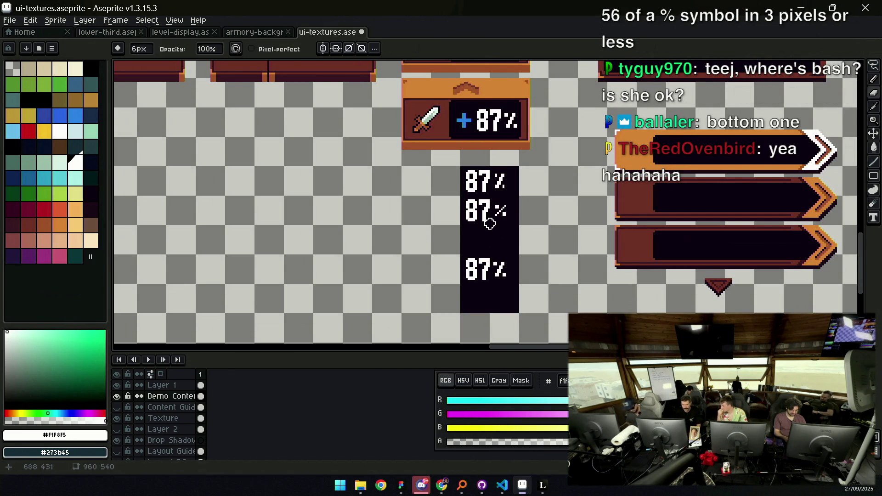
# Move the remaining two 87% drafts to re-space them in the column
pyautogui.press('v')
pyautogui.press('m')
pyautogui.moveTo(448, 246)
pyautogui.mouseDown()
pyautogui.moveTo(521, 291)
pyautogui.moveTo(500, 253)
pyautogui.mouseUp()
pyautogui.press('Return')
pyautogui.moveTo(453, 181); pyautogui.dragTo(522, 269)
pyautogui.moveTo(503, 247); pyautogui.dragTo(506, 226)
pyautogui.press('Return')
pyautogui.moveTo(458, 201); pyautogui.dragTo(516, 234)
pyautogui.press('Down')
pyautogui.press('Down')
pyautogui.press('Down')
pyautogui.press('Return')
pyautogui.press('v')
# Trim the bottom of the dark backing beneath the drafts, undoing a stray digit erasure
pyautogui.click(483, 284)
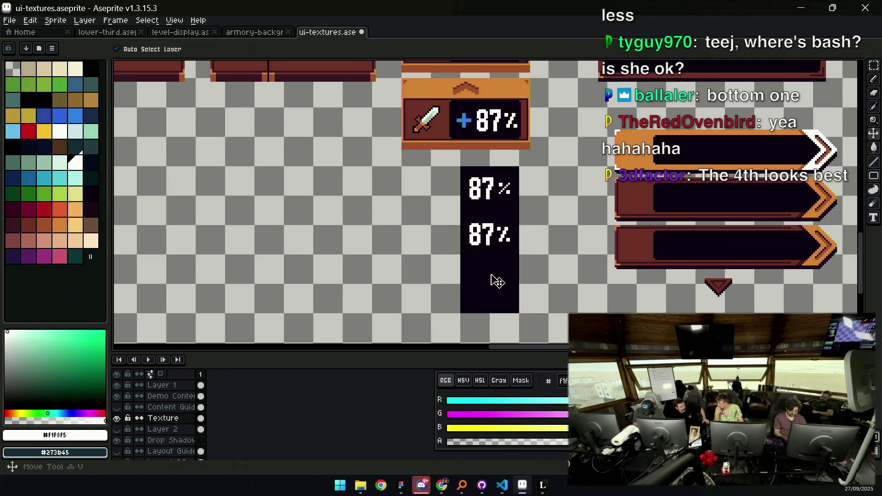
pyautogui.press('e')
pyautogui.moveTo(513, 285)
pyautogui.mouseDown()
pyautogui.moveTo(467, 298)
pyautogui.moveTo(519, 289)
pyautogui.moveTo(506, 269)
pyautogui.mouseUp()
pyautogui.press('z')
pyautogui.click(487, 253)
pyautogui.click(470, 237)
pyautogui.press('Up')
pyautogui.press('Up')
pyautogui.press('e')
pyautogui.moveTo(459, 198)
pyautogui.mouseDown()
pyautogui.moveTo(426, 192)
pyautogui.moveTo(464, 199)
pyautogui.moveTo(453, 286)
pyautogui.moveTo(465, 302)
pyautogui.moveTo(455, 294)
pyautogui.mouseUp()
pyautogui.press('b')
pyautogui.hotkey('ctrl', 'z')
pyautogui.hotkey('ctrl', 'z')
pyautogui.hotkey('ctrl', 'z')
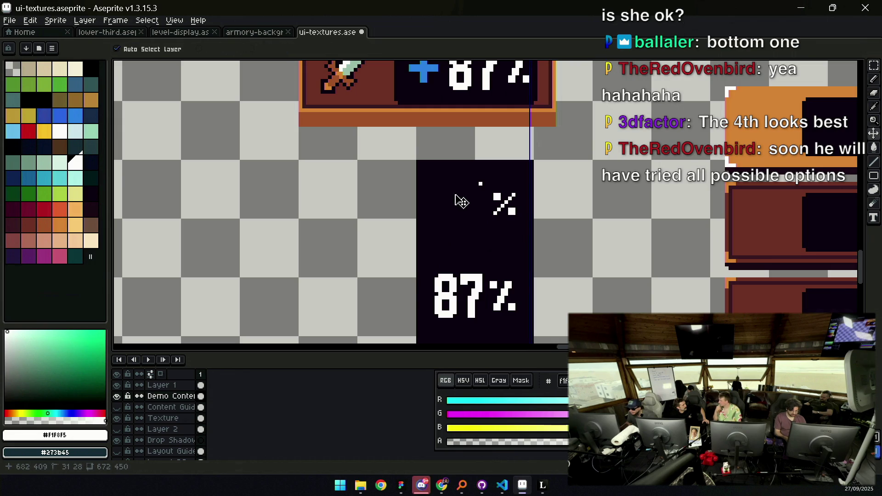
# Zoom in closely on the two 87% drafts, then pan toward the stat panels
pyautogui.press('z')
pyautogui.click(441, 193)
pyautogui.press('z')
pyautogui.click(451, 203)
pyautogui.moveTo(452, 202); pyautogui.dragTo(453, 201)
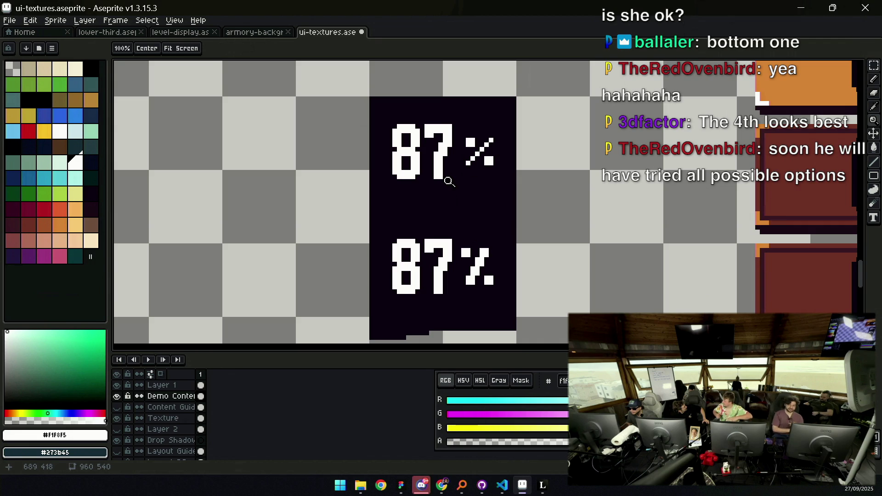
pyautogui.press('v')
pyautogui.click(409, 333)
pyautogui.press('b')
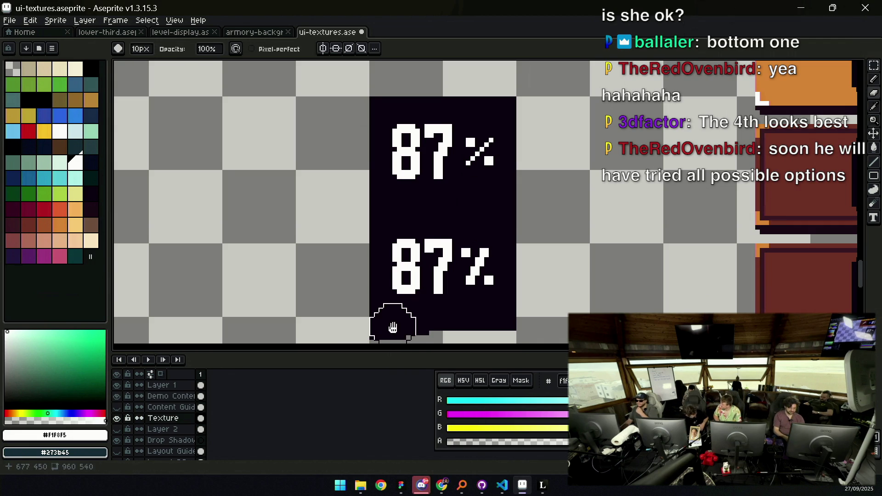
pyautogui.scroll(-2, 394, 315)
pyautogui.scroll(-1, 438, 313)
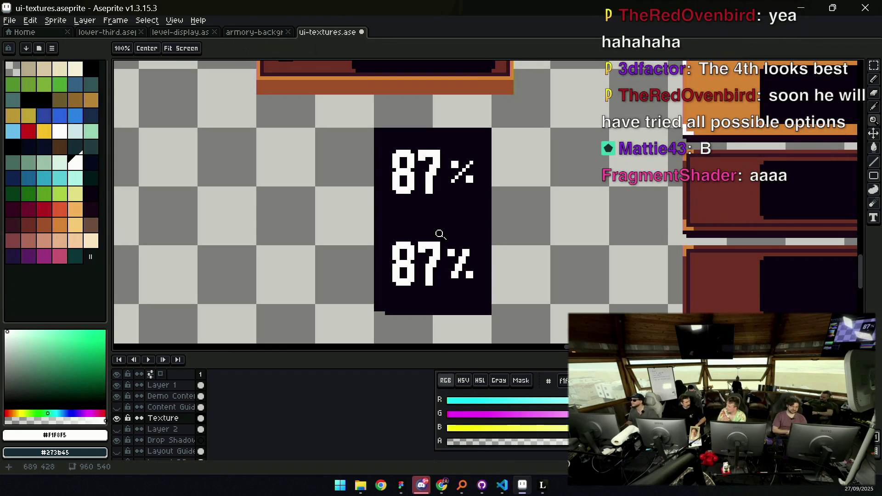
pyautogui.scroll(1, 522, 185)
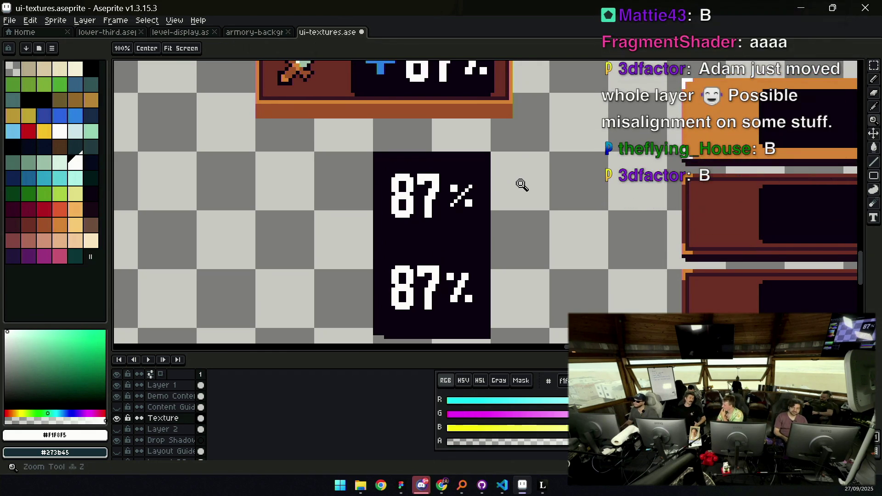
pyautogui.scroll(-1, 518, 183)
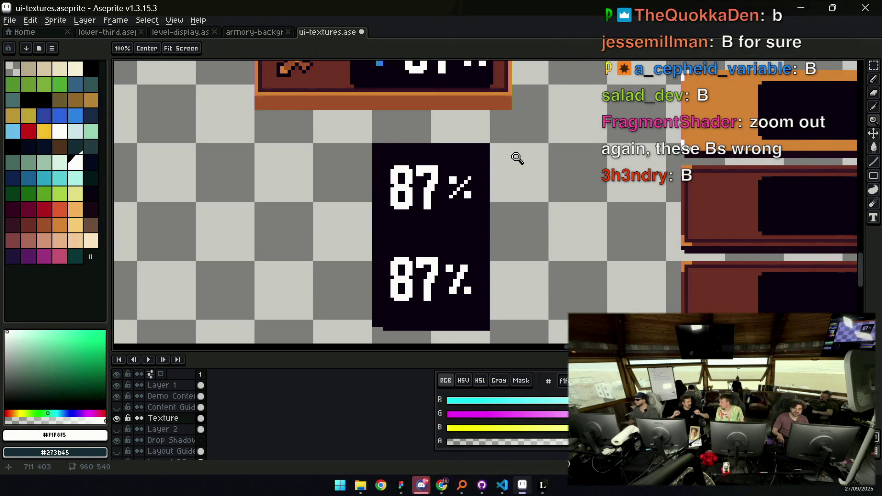
pyautogui.scroll(-3, 482, 238)
pyautogui.moveTo(458, 225)
pyautogui.mouseDown()
pyautogui.moveTo(416, 240)
pyautogui.moveTo(421, 202)
pyautogui.mouseUp()
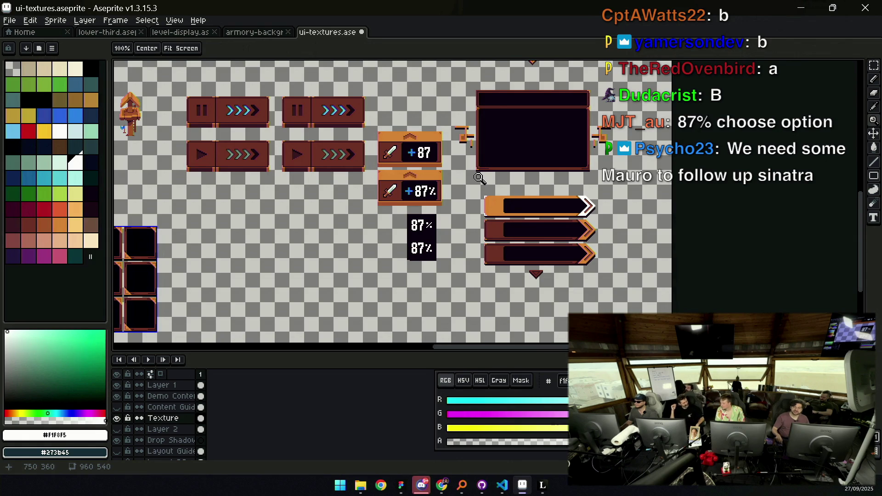
# Zoom in on the panels, select the text layer and the upper panel's +87
pyautogui.click(420, 193)
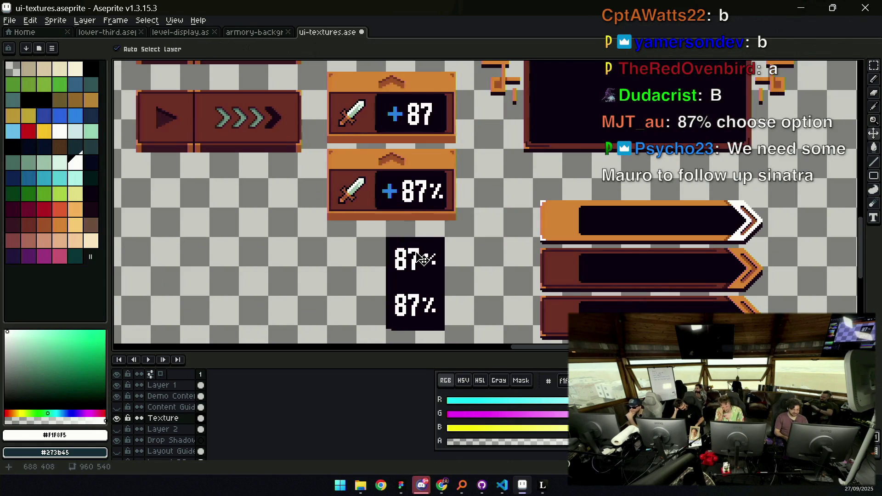
pyautogui.press('m')
pyautogui.moveTo(416, 248)
pyautogui.mouseDown()
pyautogui.moveTo(444, 277)
pyautogui.moveTo(442, 242)
pyautogui.mouseUp()
pyautogui.press('Escape')
pyautogui.press('v')
pyautogui.click(402, 120)
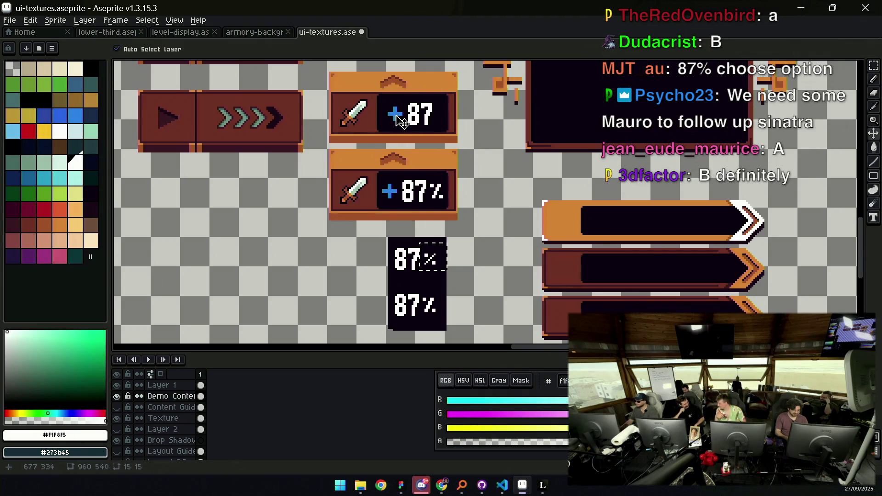
pyautogui.press('m')
pyautogui.moveTo(372, 95); pyautogui.dragTo(443, 135)
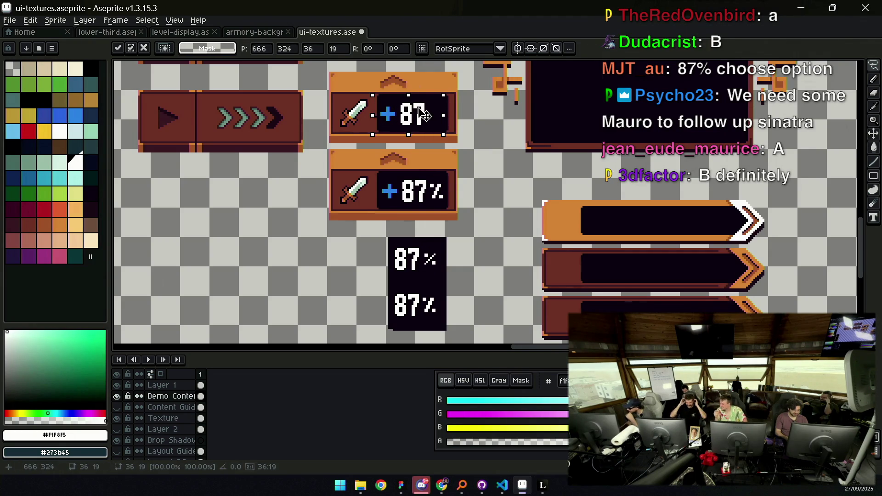
pyautogui.click(430, 252)
# Copy the top draft's percent sign beside the upper panel's +87
pyautogui.moveTo(413, 235); pyautogui.dragTo(476, 269)
pyautogui.click(429, 256)
pyautogui.moveTo(417, 271)
pyautogui.mouseDown()
pyautogui.moveTo(444, 240)
pyautogui.moveTo(435, 120)
pyautogui.moveTo(463, 204)
pyautogui.moveTo(442, 189)
pyautogui.mouseUp()
pyautogui.click(488, 114)
pyautogui.scroll(1, 439, 184)
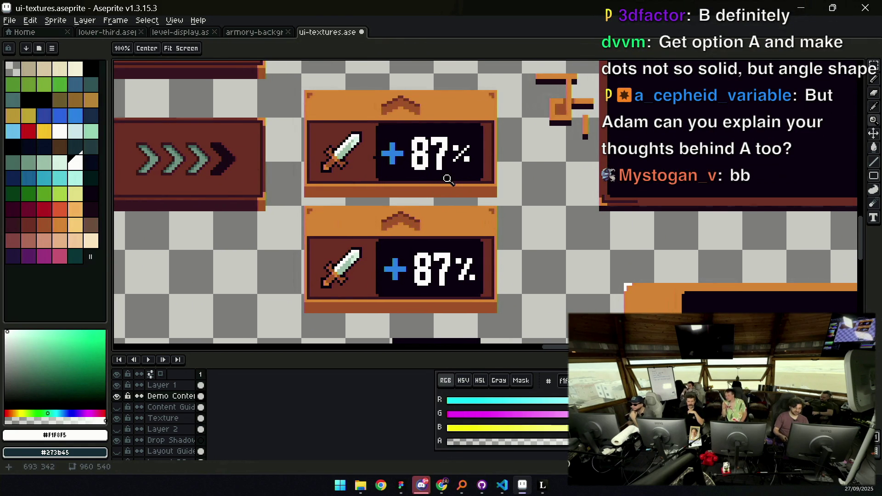
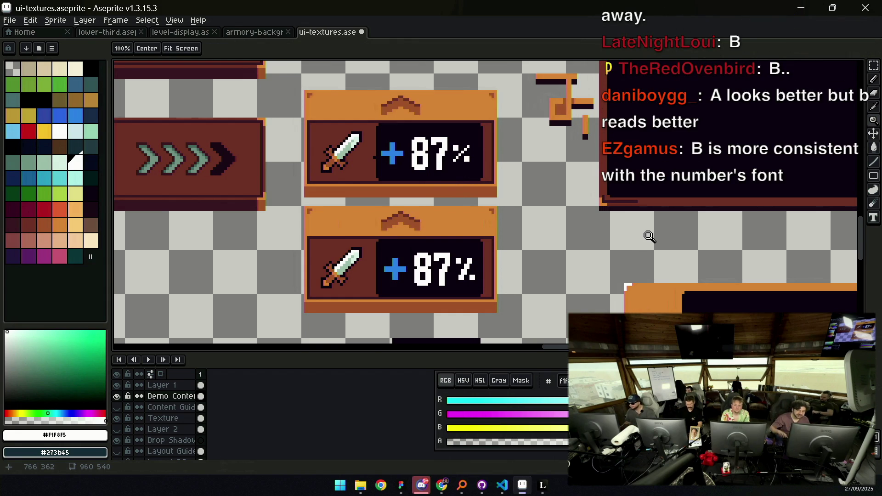
# Flatten the visible layers, marquee-select the two +87% panels, then undo the flatten
pyautogui.scroll(-1, 432, 204)
pyautogui.scroll(-3, 447, 211)
pyautogui.scroll(2, 447, 210)
pyautogui.moveTo(480, 189); pyautogui.dragTo(457, 198)
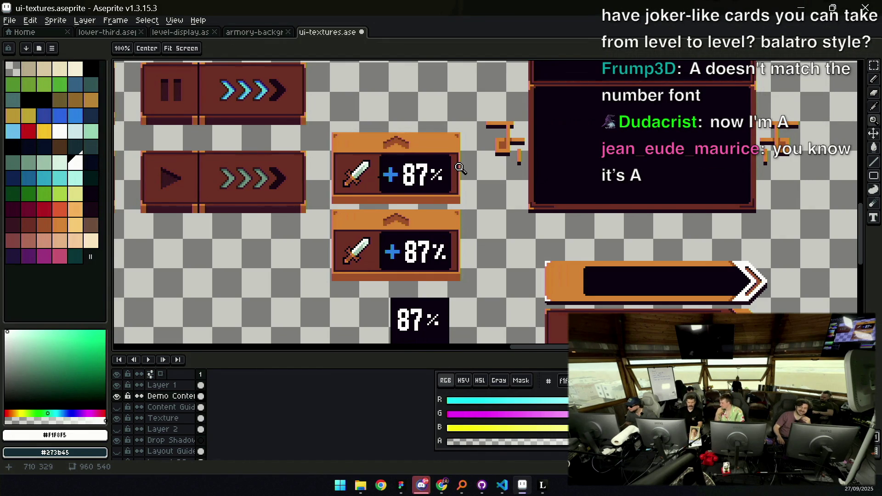
pyautogui.scroll(-4, 441, 257)
pyautogui.scroll(3, 441, 249)
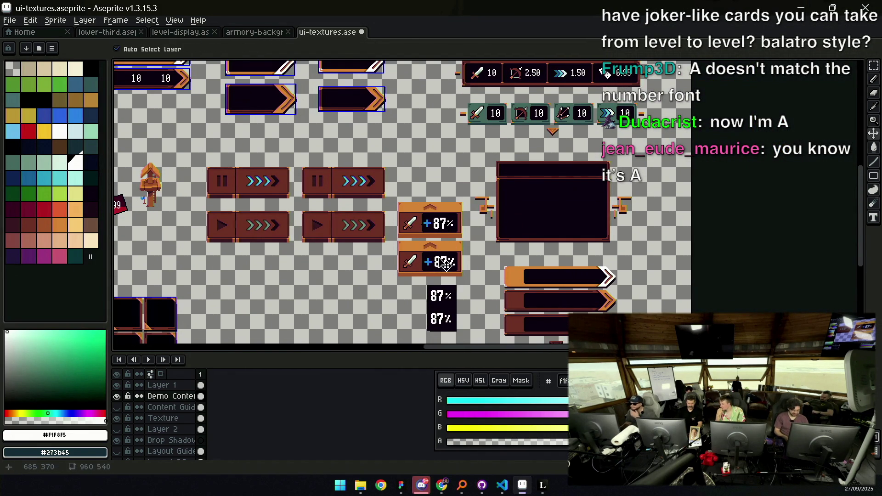
pyautogui.press('m')
pyautogui.rightClick(170, 386)
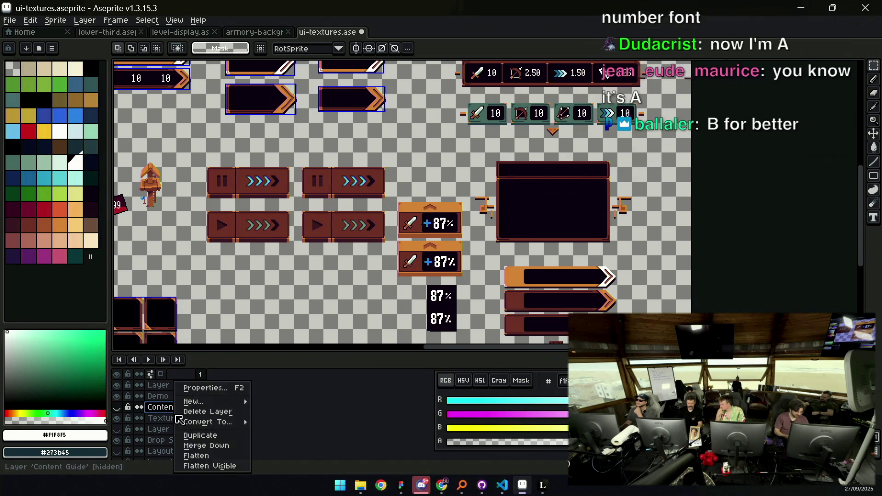
pyautogui.click(202, 464)
pyautogui.moveTo(392, 285)
pyautogui.mouseDown()
pyautogui.moveTo(466, 198)
pyautogui.moveTo(441, 232)
pyautogui.mouseUp()
pyautogui.hotkey('ctrl', 'z')
pyautogui.hotkey('ctrl', 'z')
pyautogui.scroll(-2, 340, 203)
pyautogui.hscroll(-3, 340, 202)
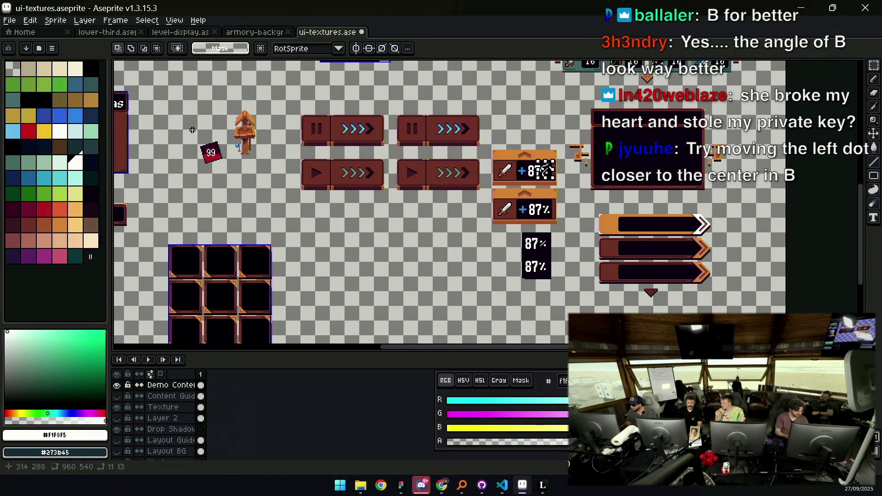
# Create a new 960×540 sprite and paste the copied +87% panels into it
pyautogui.click(13, 23)
pyautogui.click(55, 46)
pyautogui.write('960')
pyautogui.press('Tab')
pyautogui.write('540')
pyautogui.press('Return')
pyautogui.hotkey('ctrl', 'v')
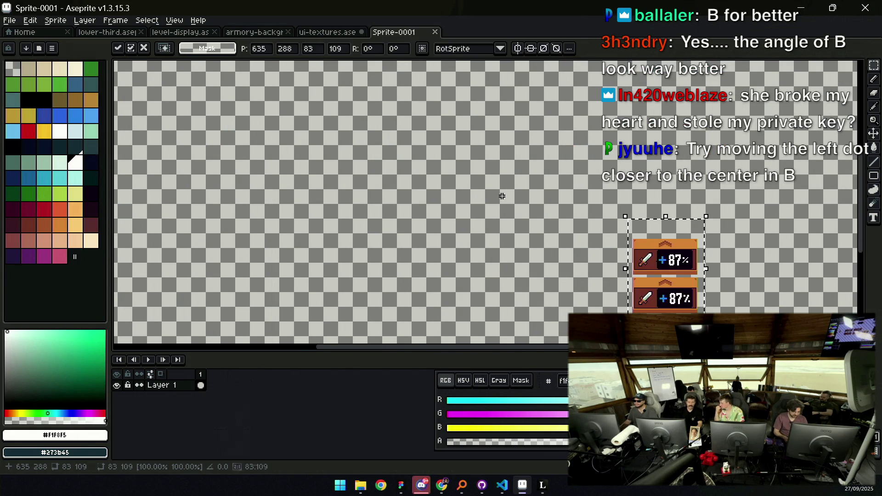
# Centre the pasted panels and bring the Shadow and Flattened background layers into the new sprite
pyautogui.moveTo(654, 240)
pyautogui.mouseDown()
pyautogui.moveTo(607, 191)
pyautogui.moveTo(420, 163)
pyautogui.mouseUp()
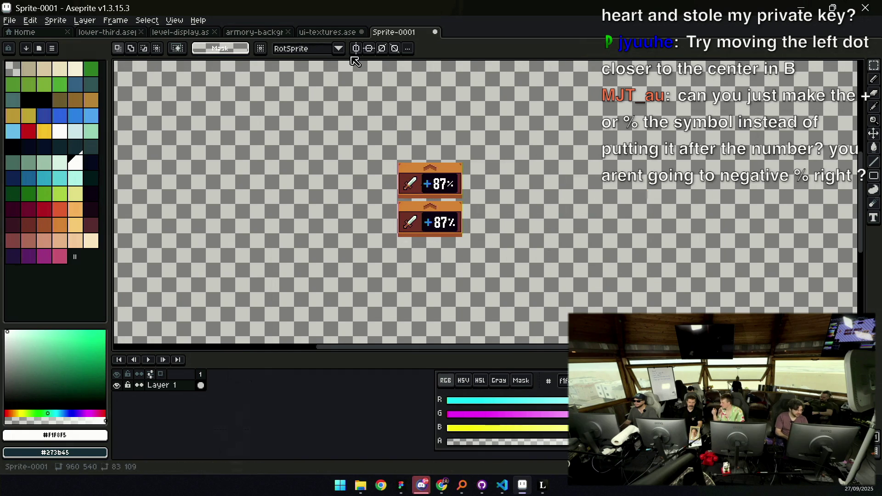
pyautogui.click(337, 32)
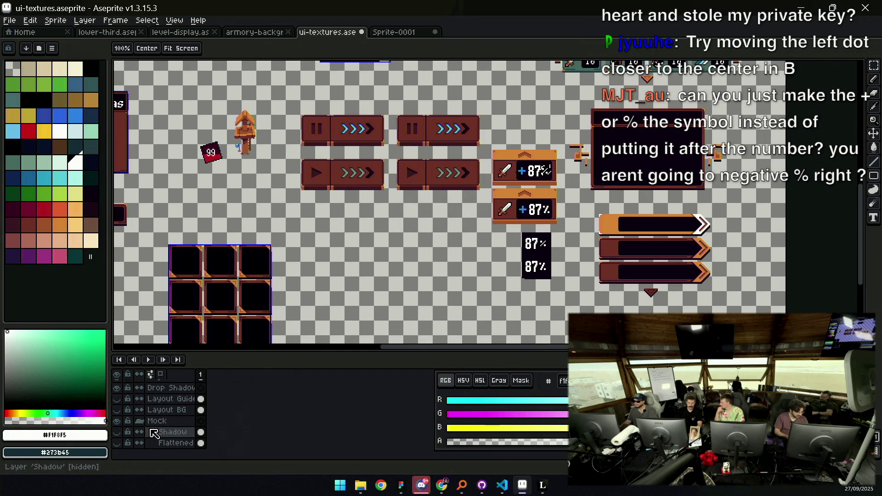
pyautogui.moveTo(117, 432); pyautogui.dragTo(117, 443)
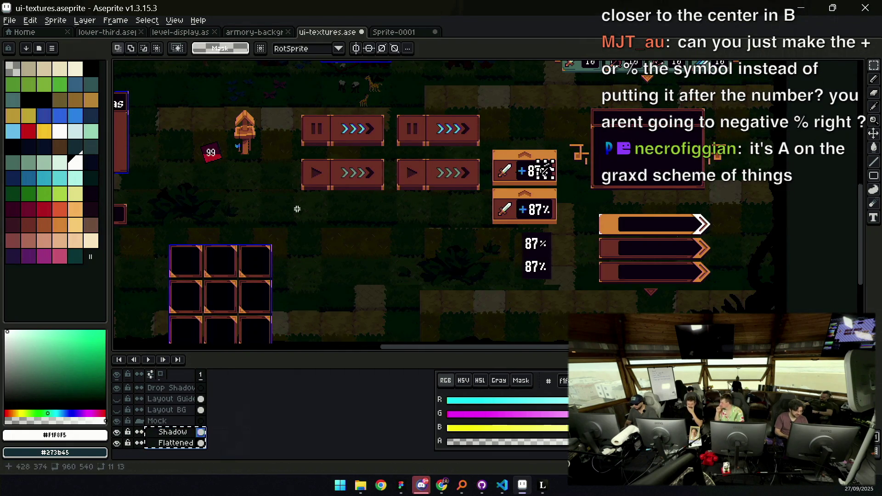
pyautogui.click(386, 33)
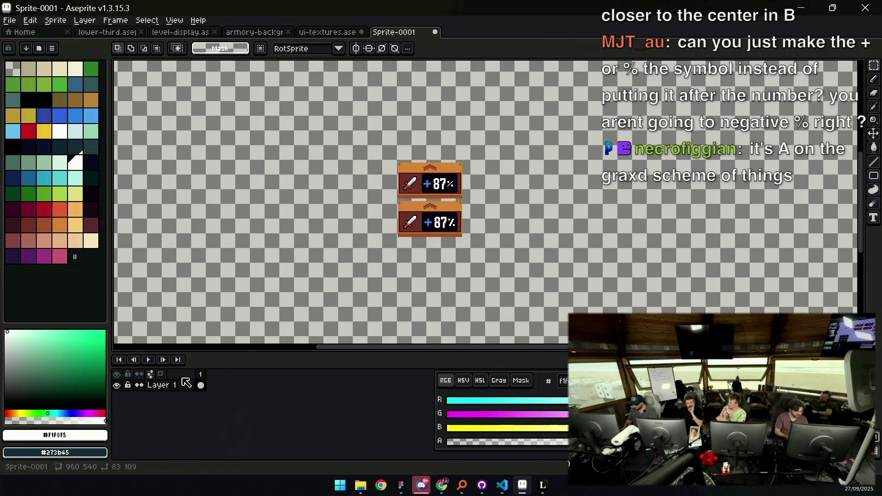
pyautogui.hotkey('ctrl', 'z')
pyautogui.hotkey('ctrl', 'z')
pyautogui.hotkey('ctrl', 'z')
# Delete Layer 2 and Layer 3, put Flattened above Shadow and the panels on top
pyautogui.click(170, 407)
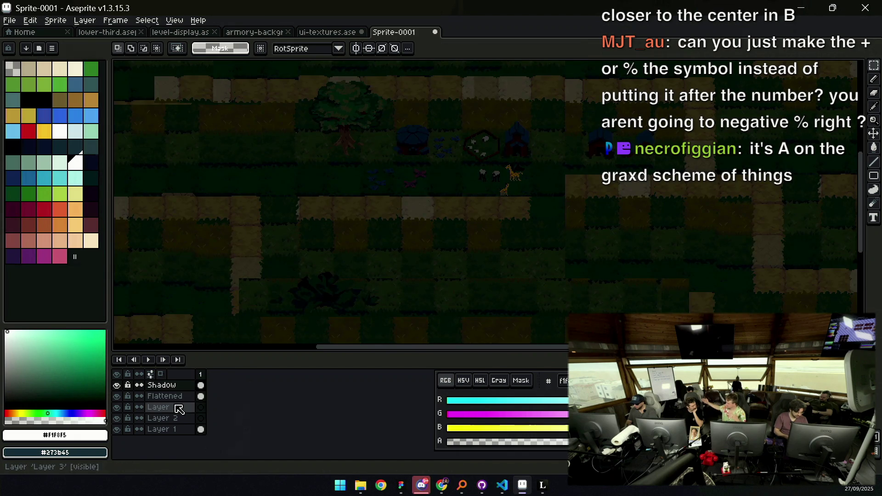
pyautogui.keyDown('shift'); pyautogui.click(170, 418); pyautogui.keyUp('shift')
pyautogui.press('Delete')
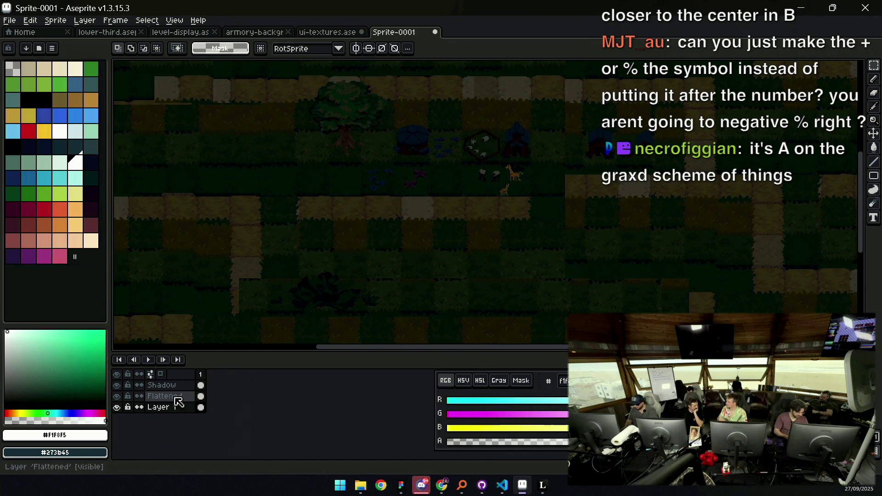
pyautogui.moveTo(183, 396)
pyautogui.mouseDown()
pyautogui.moveTo(183, 384)
pyautogui.moveTo(179, 395)
pyautogui.mouseUp()
pyautogui.click(179, 408)
pyautogui.click(180, 408)
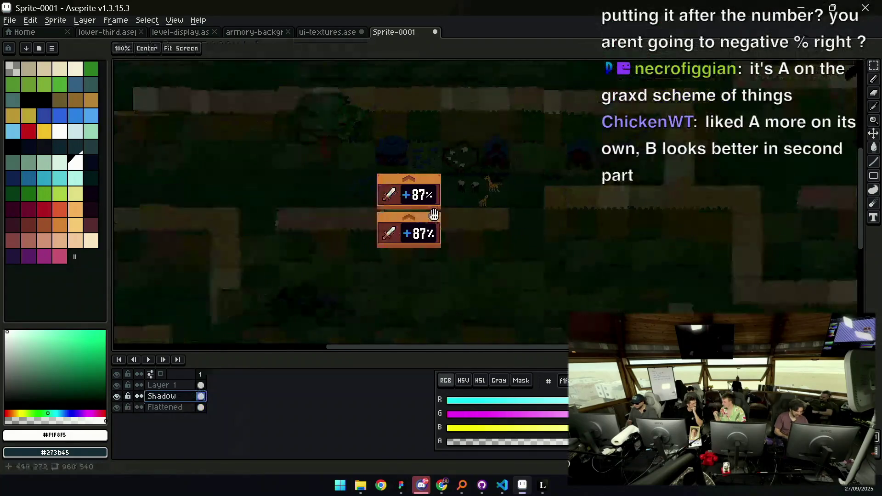
# Set the Shadow layer's opacity to 21%
pyautogui.doubleClick(171, 397)
pyautogui.moveTo(557, 313); pyautogui.dragTo(535, 312)
pyautogui.click(618, 261)
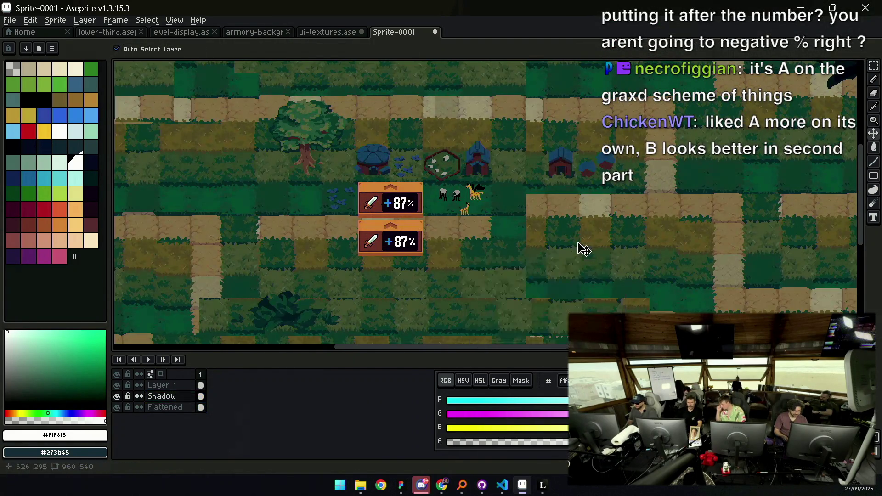
# Lasso the lower +87% panel and move it beside the upper one
pyautogui.press('z')
pyautogui.scroll(-3, 443, 240)
pyautogui.scroll(1, 443, 239)
pyautogui.click(471, 251)
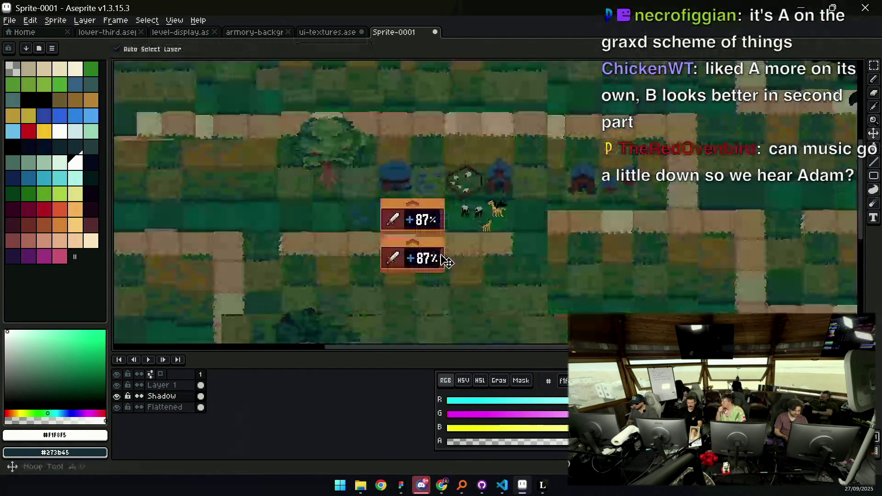
pyautogui.press('q')
pyautogui.moveTo(376, 237)
pyautogui.mouseDown()
pyautogui.moveTo(457, 249)
pyautogui.moveTo(470, 290)
pyautogui.moveTo(368, 291)
pyautogui.moveTo(374, 237)
pyautogui.mouseUp()
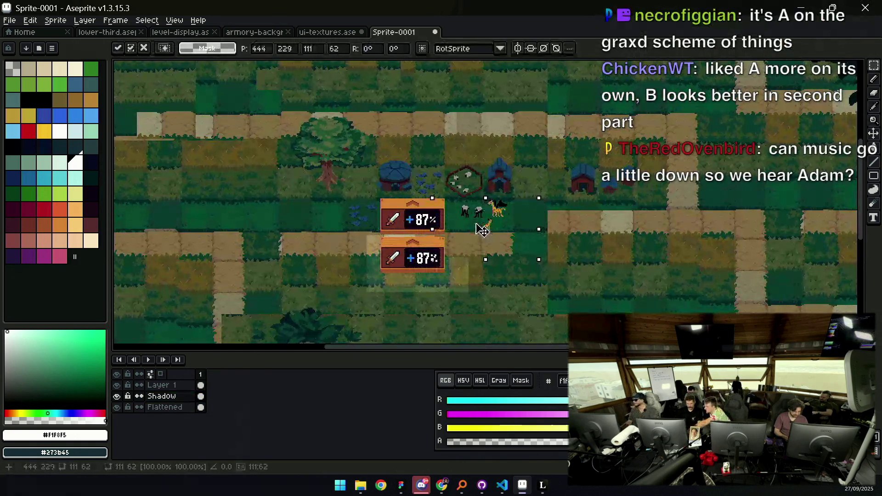
pyautogui.moveTo(429, 257)
pyautogui.mouseDown()
pyautogui.moveTo(434, 264)
pyautogui.moveTo(495, 227)
pyautogui.mouseUp()
pyautogui.press('space')
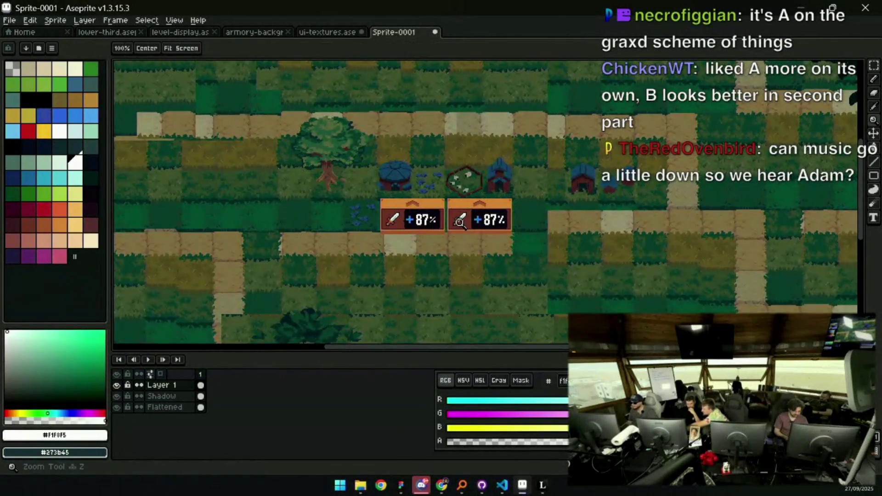
pyautogui.scroll(-1, 316, 253)
pyautogui.scroll(1, 393, 216)
pyautogui.moveTo(394, 216); pyautogui.dragTo(486, 184)
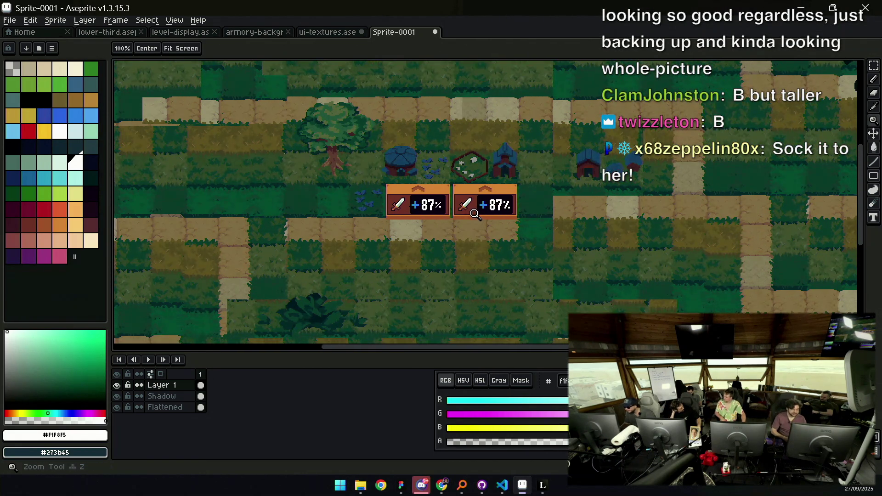
pyautogui.scroll(-2, 459, 220)
pyautogui.scroll(2, 478, 219)
pyautogui.hscroll(-2, 478, 232)
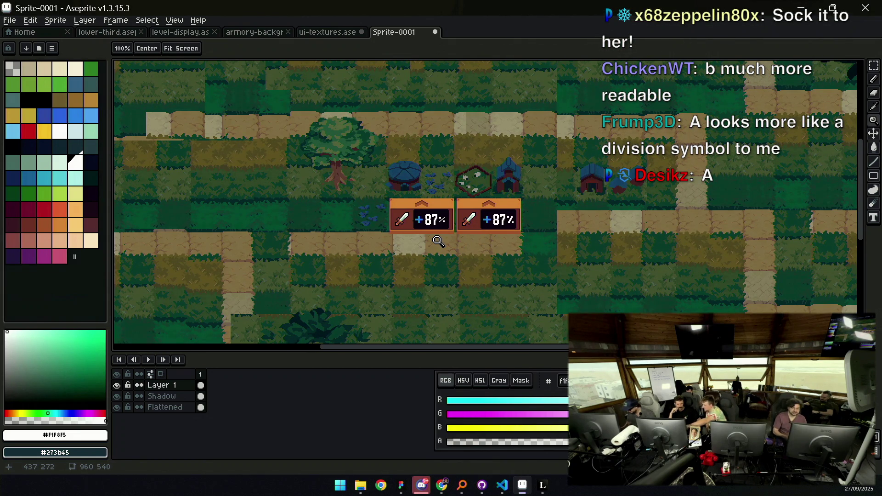
# Hide the Mock layer on the ui-textures sheet, centre the +87% panels, then switch to Leonardo
pyautogui.click(336, 36)
pyautogui.scroll(-3, 405, 214)
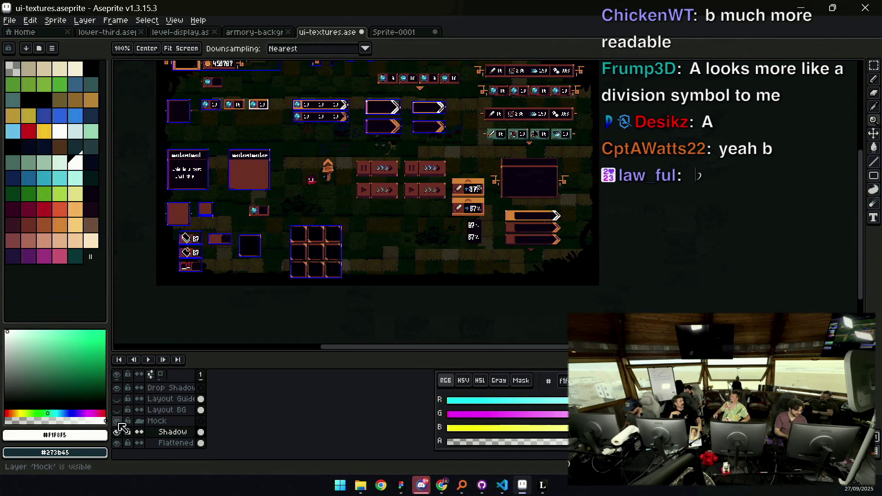
pyautogui.click(117, 421)
pyautogui.scroll(4, 457, 188)
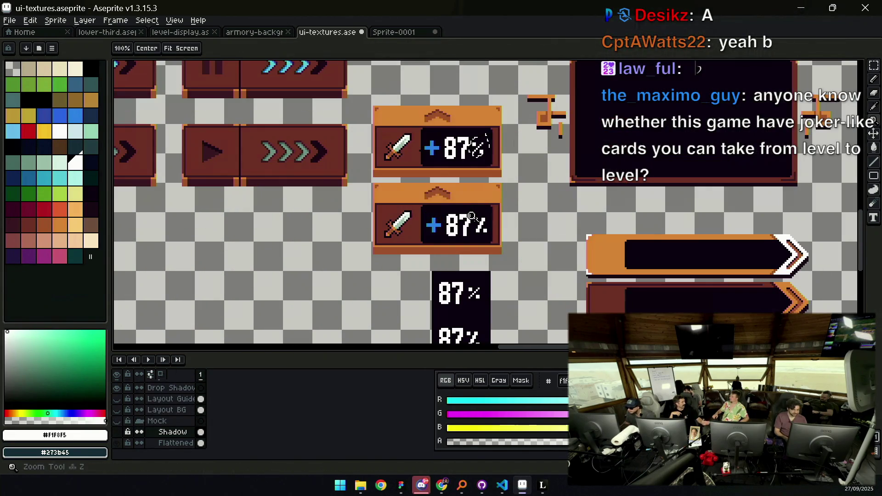
pyautogui.moveTo(472, 185); pyautogui.dragTo(470, 195)
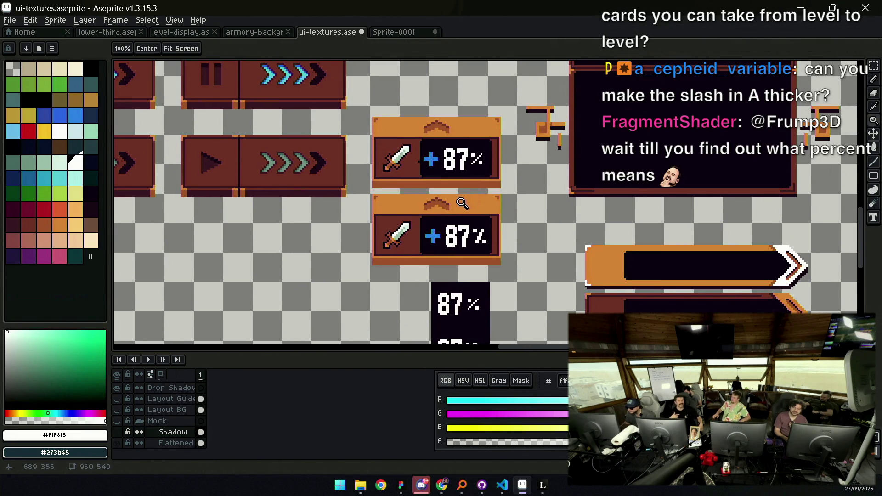
pyautogui.click(543, 486)
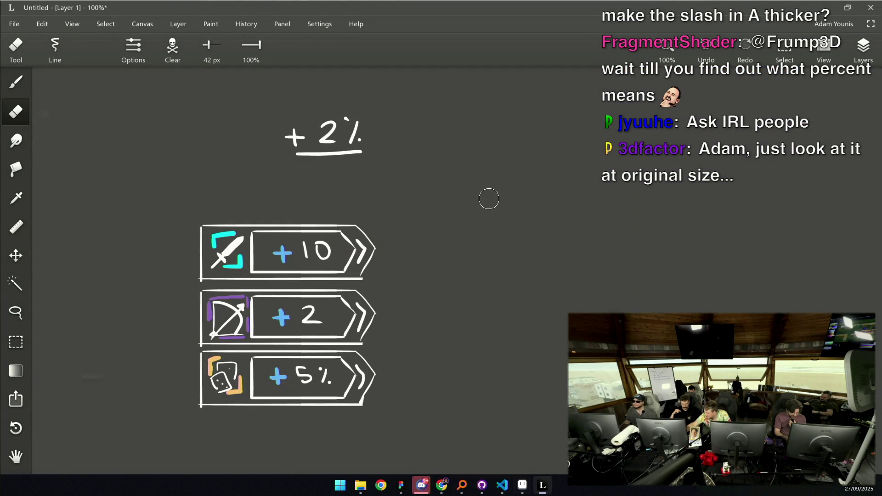
# Sketch a circled percent sign and a circled 1/100 fraction with the brush
pyautogui.press('b')
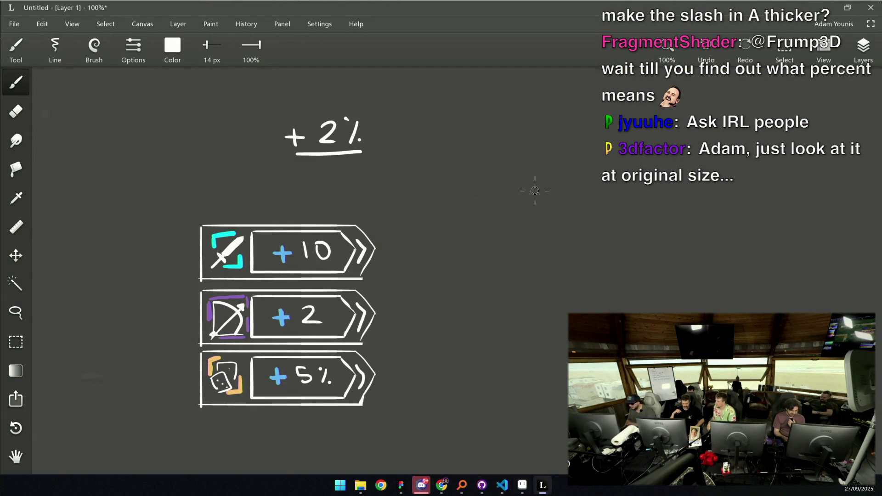
pyautogui.moveTo(528, 178); pyautogui.dragTo(527, 228)
pyautogui.moveTo(600, 184); pyautogui.dragTo(576, 210)
pyautogui.click(578, 181)
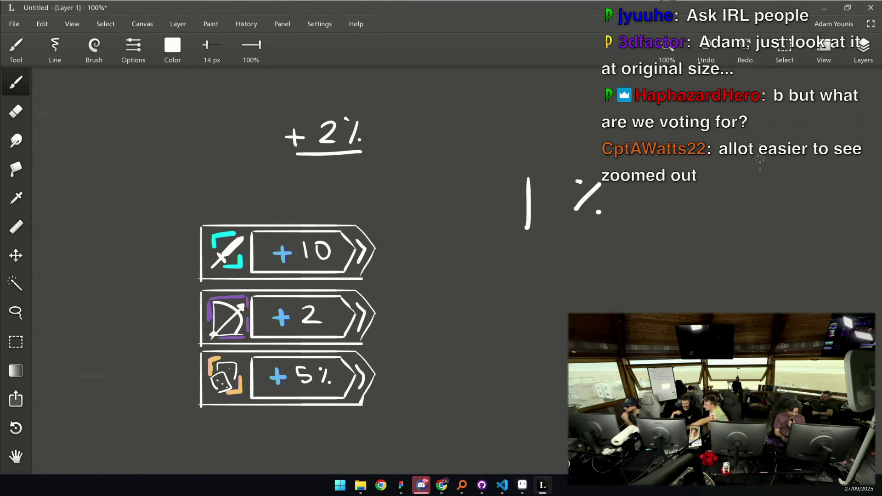
pyautogui.moveTo(581, 165); pyautogui.dragTo(584, 166)
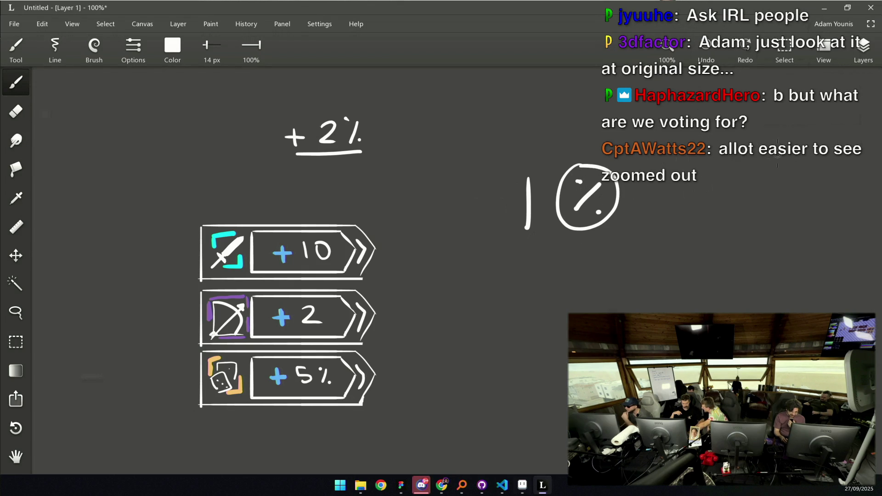
pyautogui.moveTo(756, 180)
pyautogui.mouseDown()
pyautogui.moveTo(790, 168)
pyautogui.moveTo(778, 190)
pyautogui.mouseUp()
pyautogui.moveTo(790, 187); pyautogui.dragTo(792, 187)
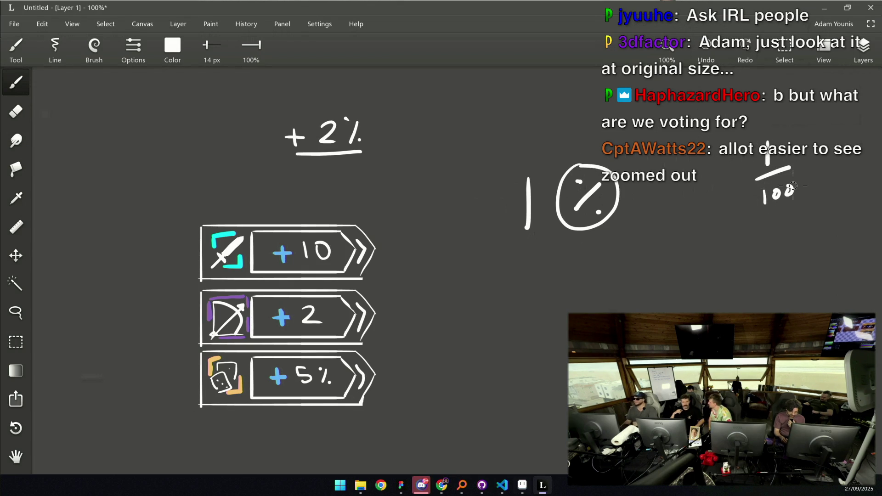
pyautogui.moveTo(768, 123)
pyautogui.mouseDown()
pyautogui.moveTo(814, 166)
pyautogui.moveTo(790, 143)
pyautogui.mouseUp()
pyautogui.moveTo(602, 155)
pyautogui.mouseDown()
pyautogui.moveTo(576, 156)
pyautogui.moveTo(608, 162)
pyautogui.mouseUp()
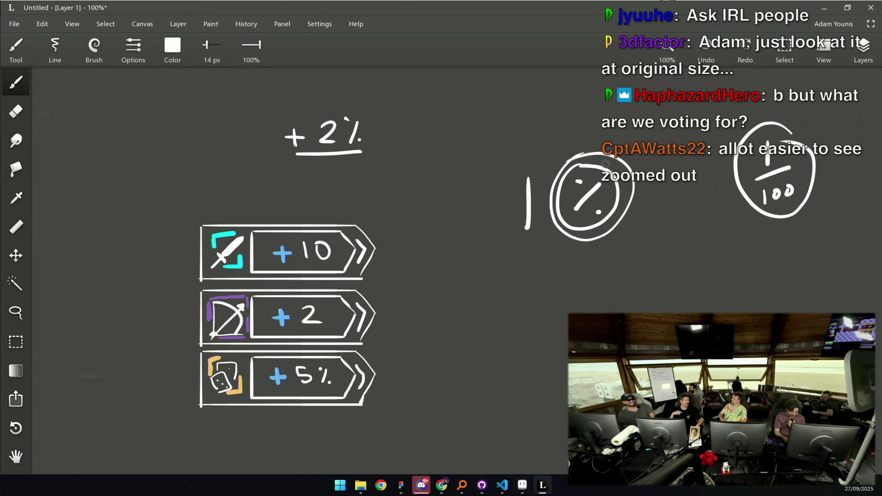
# Undo the sketched percent sign and fraction, then return to the Aseprite sheet
pyautogui.hotkey('ctrl', 'z')
pyautogui.hotkey('ctrl', 'z')
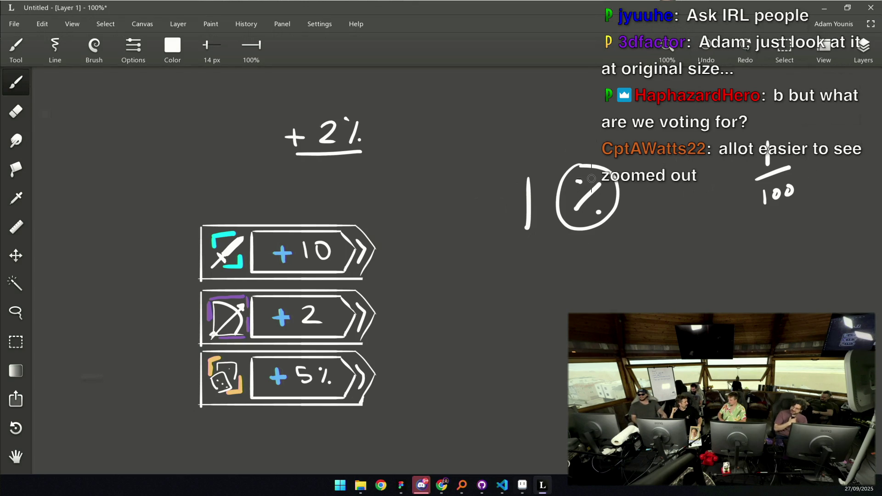
pyautogui.hotkey('ctrl', 'z')
pyautogui.hotkey('ctrl', 'z')
pyautogui.hotkey('ctrl', 'z')
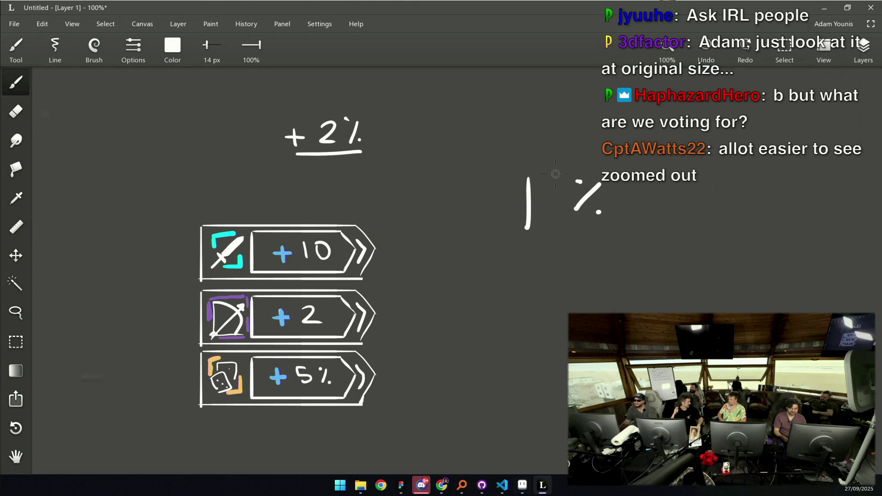
pyautogui.hotkey('ctrl', 'z')
pyautogui.hotkey('ctrl', 'z')
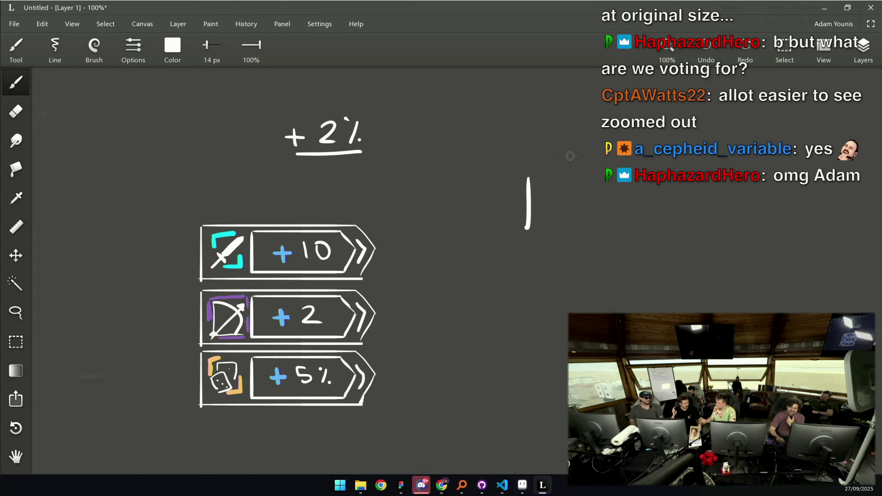
pyautogui.hscroll(-2, 508, 203)
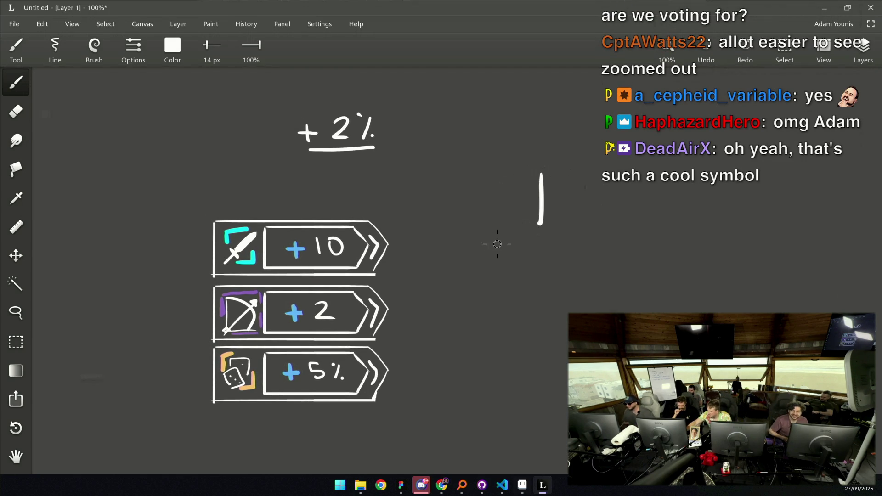
pyautogui.hscroll(1, 479, 236)
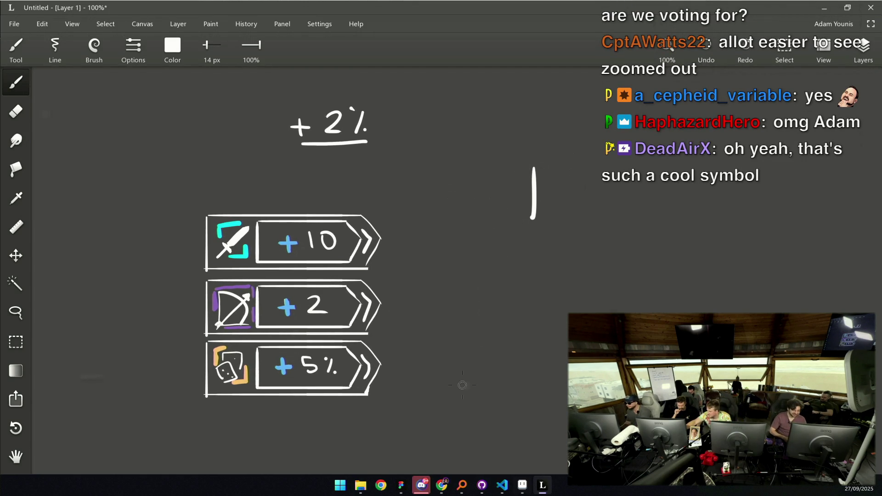
pyautogui.moveTo(507, 486)
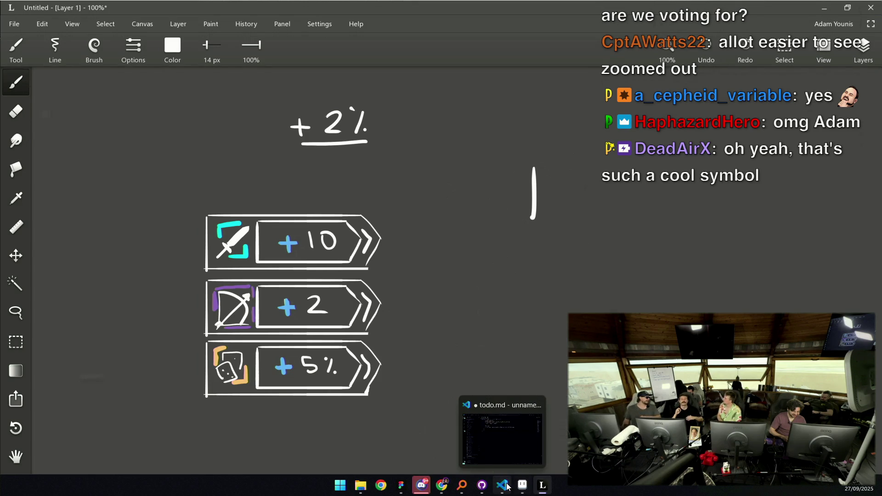
pyautogui.click(523, 485)
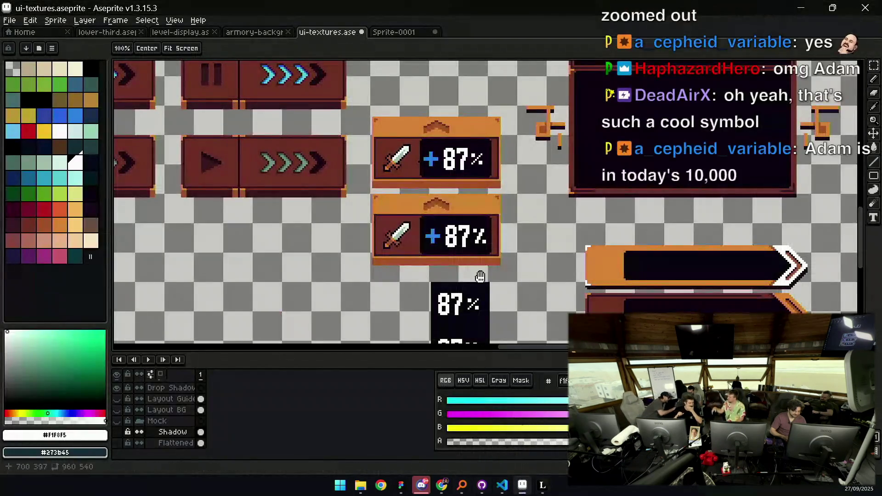
# Select and delete the two 87% samples inside the black box
pyautogui.scroll(-3, 487, 217)
pyautogui.scroll(5, 480, 223)
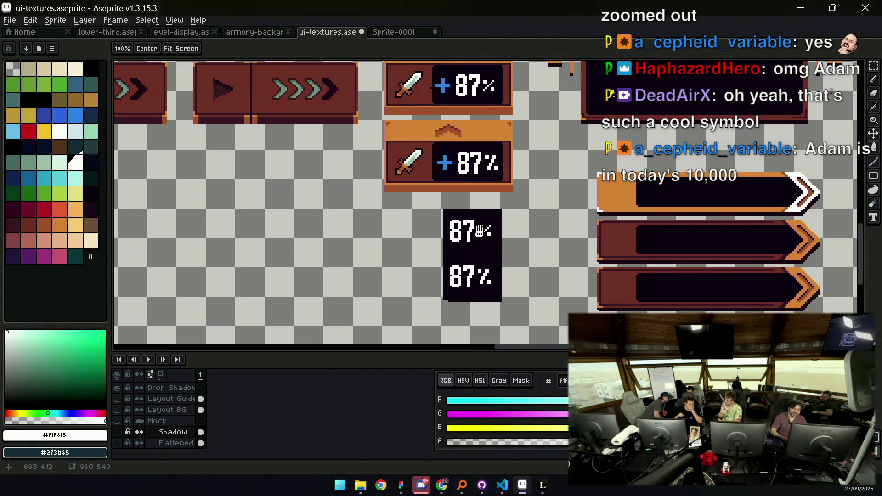
pyautogui.press('m')
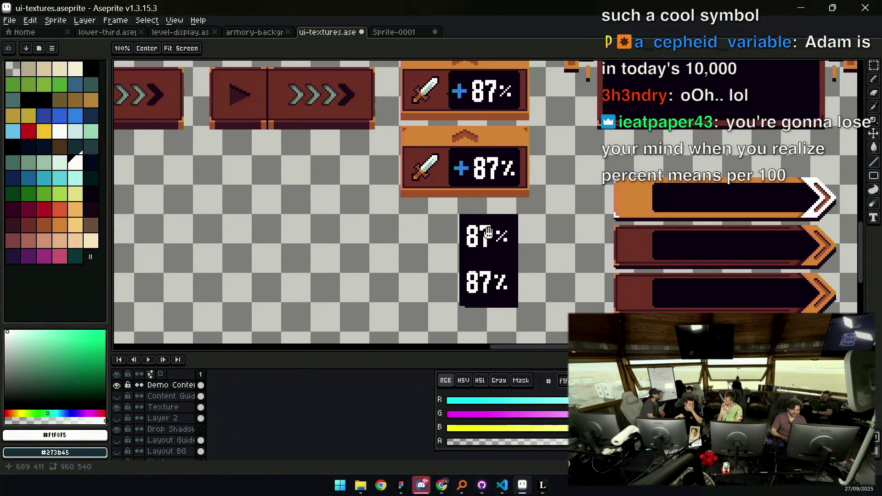
pyautogui.moveTo(460, 233); pyautogui.dragTo(467, 266)
pyautogui.moveTo(454, 217); pyautogui.dragTo(534, 302)
pyautogui.press('Delete')
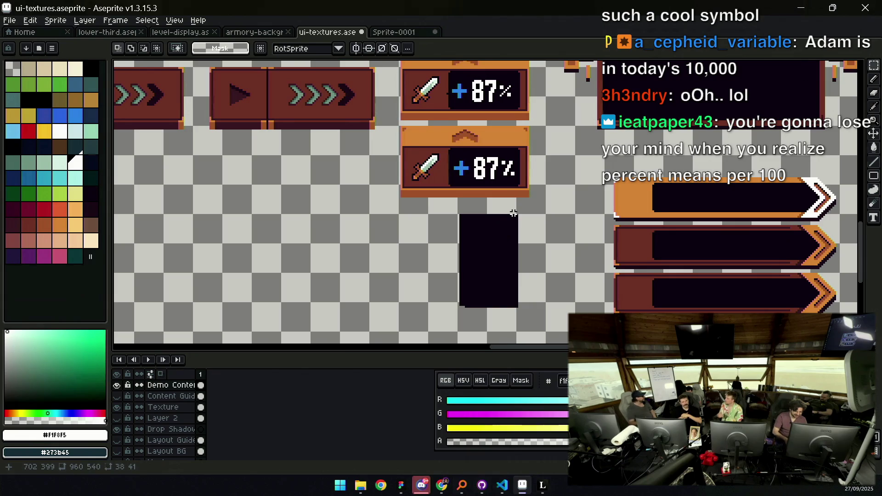
# On the Texture layer, select and erase the empty black box
pyautogui.press('v')
pyautogui.click(494, 262)
pyautogui.press('m')
pyautogui.moveTo(451, 320); pyautogui.dragTo(537, 193)
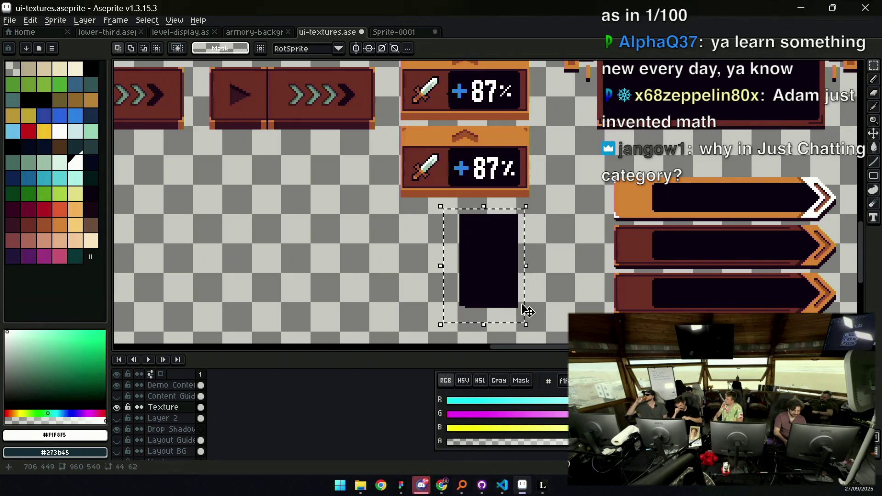
pyautogui.press('Delete')
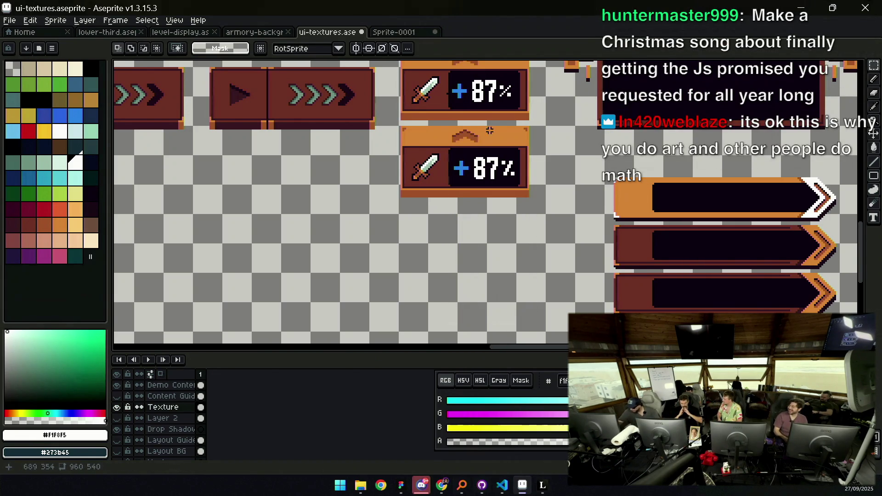
# Select the Demo Content layer, then switch to the BitFontMaker2 gallery in Chrome
pyautogui.scroll(3, 482, 194)
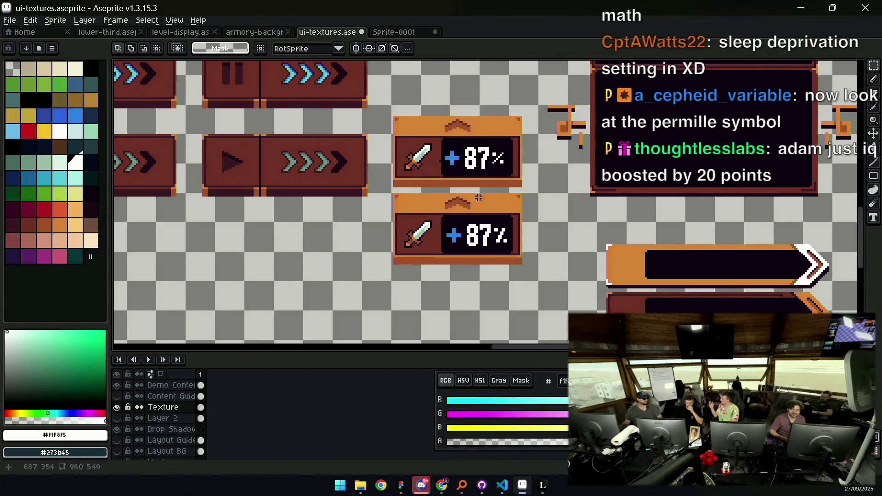
pyautogui.moveTo(479, 197); pyautogui.dragTo(494, 228)
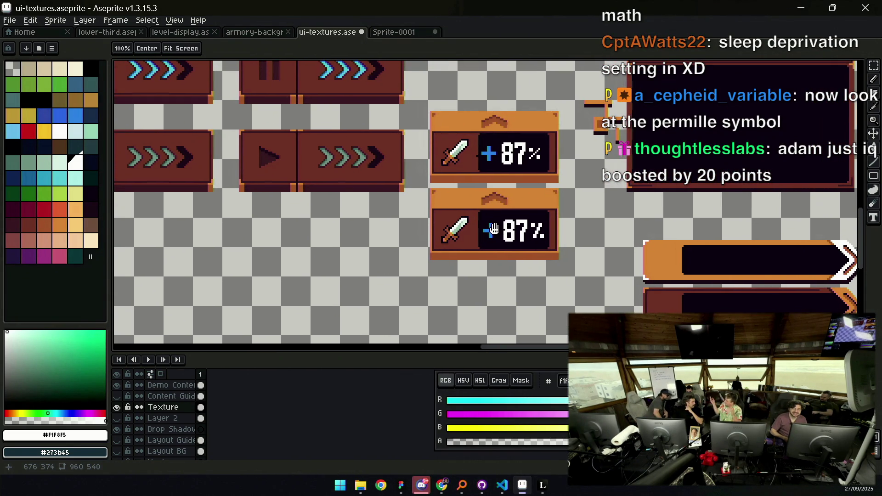
pyautogui.press('v')
pyautogui.scroll(1, 520, 235)
pyautogui.click(520, 235)
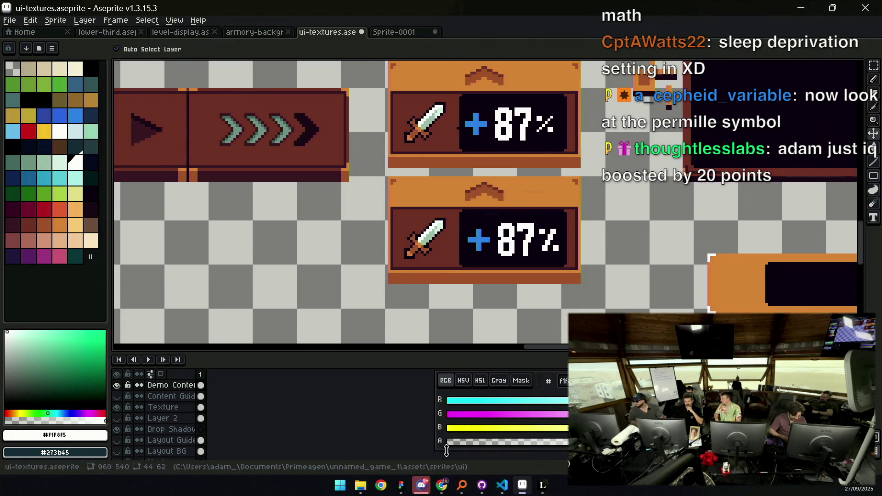
pyautogui.moveTo(441, 485)
pyautogui.moveTo(475, 453)
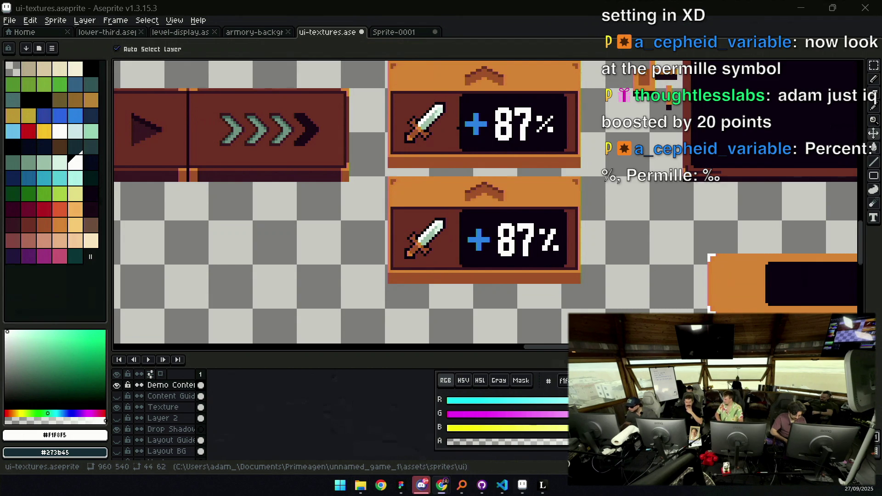
pyautogui.hotkey('alt', 'Tab')
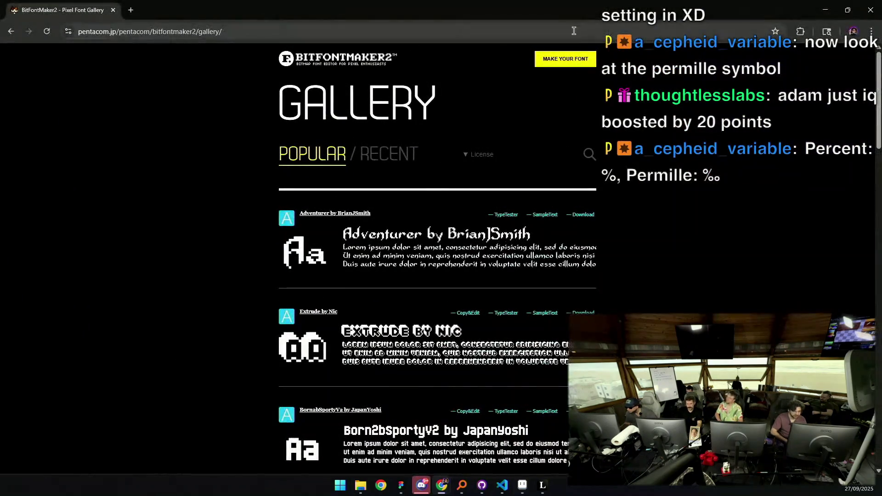
# Import BigNumbers.ttf into the BitFontMaker2 editor, then return to the Aseprite sheet
pyautogui.click(565, 61)
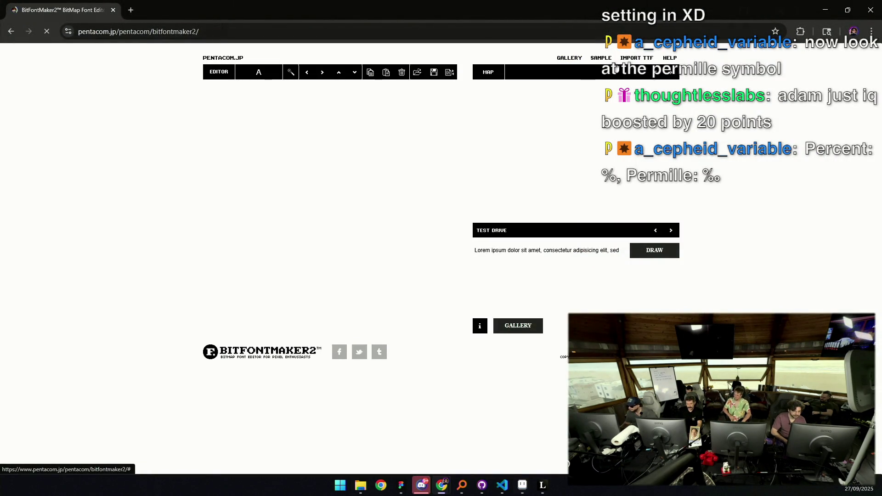
pyautogui.click(496, 178)
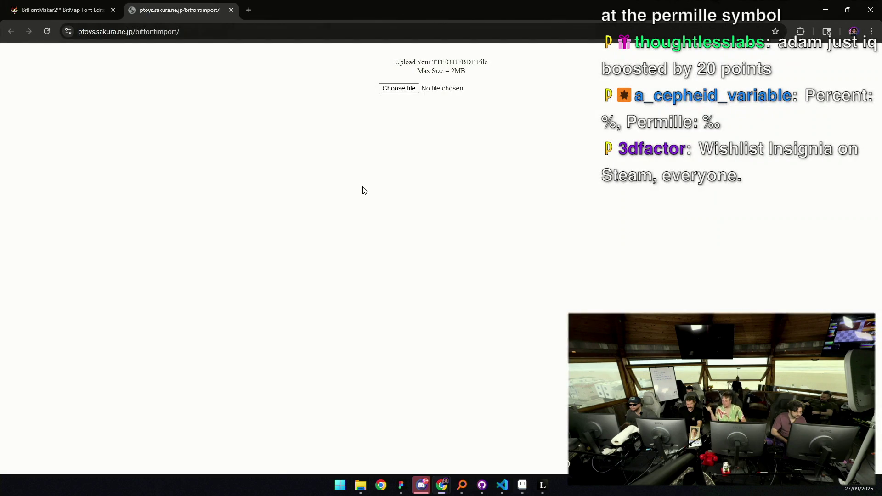
pyautogui.click(395, 91)
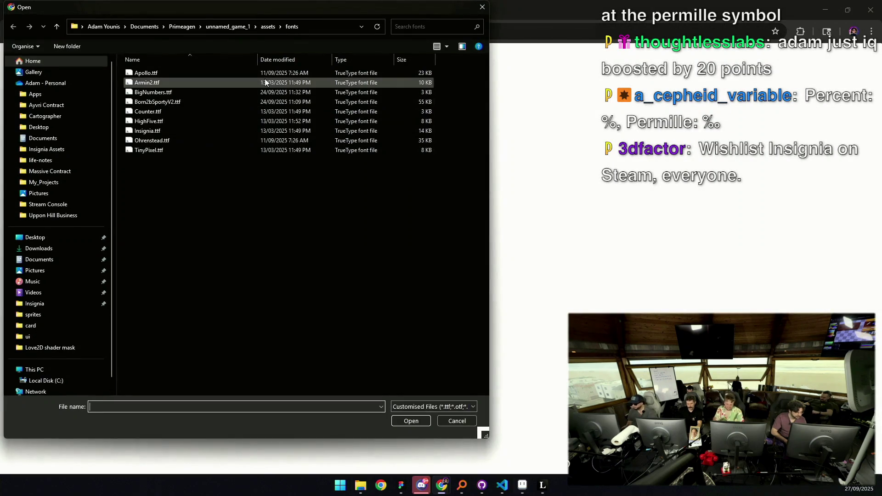
pyautogui.doubleClick(176, 92)
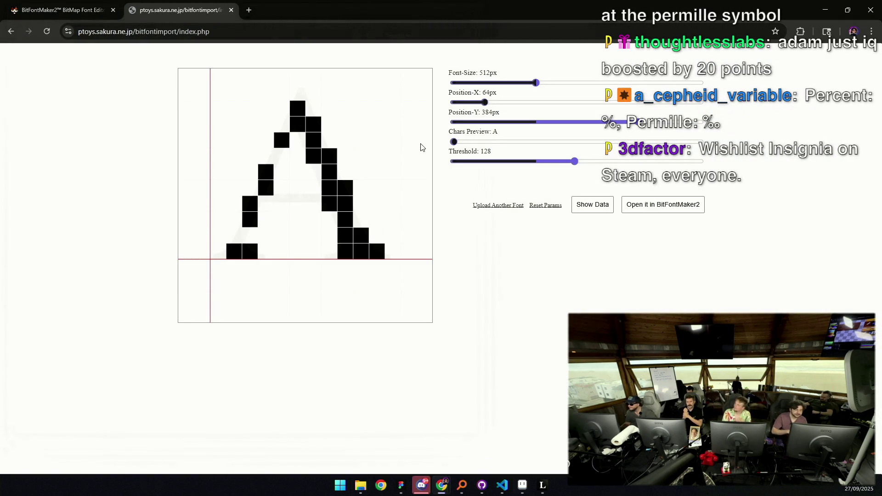
pyautogui.click(658, 210)
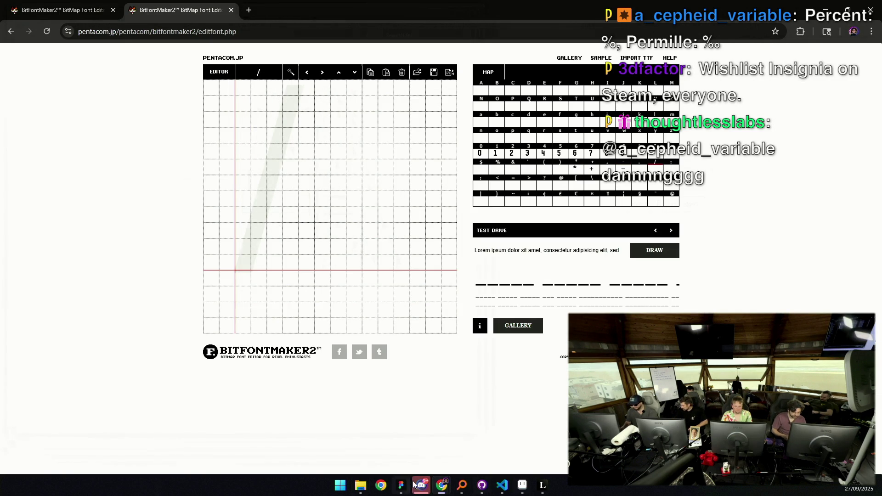
pyautogui.hotkey('alt', 'Tab')
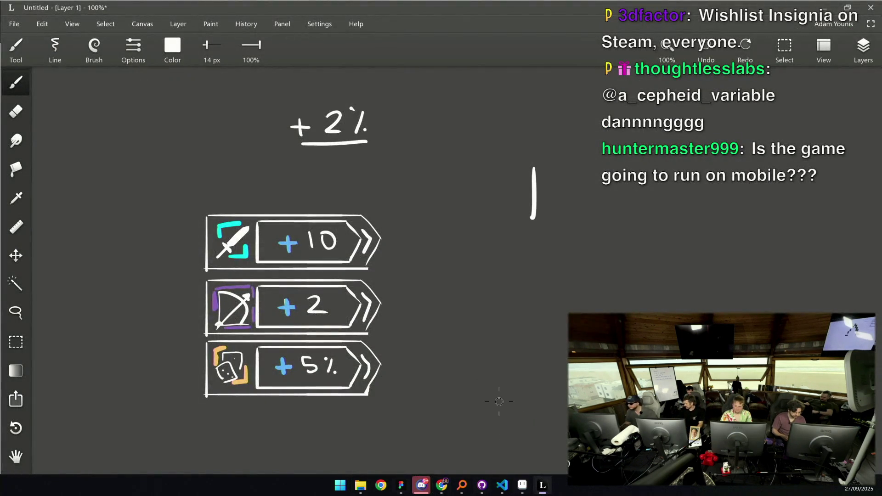
pyautogui.click(523, 486)
# Marquee-select the lower panel's 87% text after discarding a freehand attempt
pyautogui.hscroll(3, 478, 266)
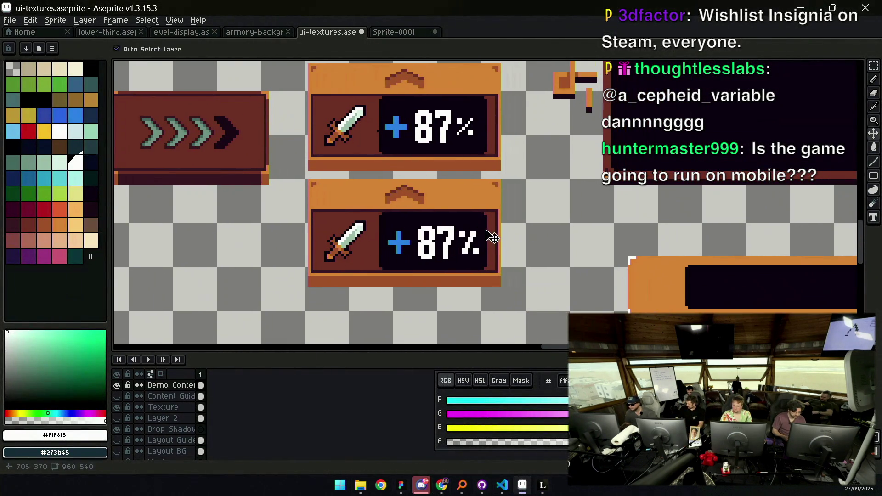
pyautogui.press('z')
pyautogui.scroll(-1, 484, 212)
pyautogui.scroll(-1, 485, 213)
pyautogui.scroll(2, 486, 204)
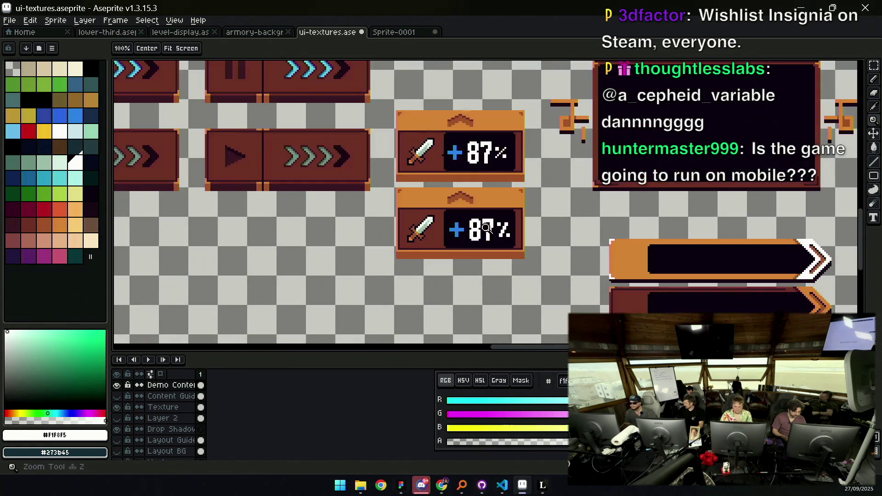
pyautogui.scroll(1, 487, 205)
pyautogui.press('q')
pyautogui.moveTo(471, 193)
pyautogui.mouseDown()
pyautogui.moveTo(451, 211)
pyautogui.moveTo(488, 222)
pyautogui.mouseUp()
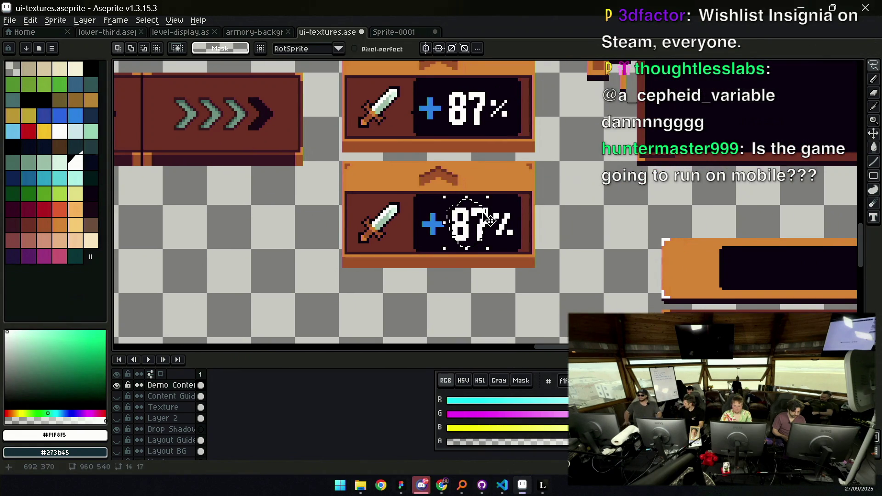
pyautogui.hotkey('ctrl', 'd')
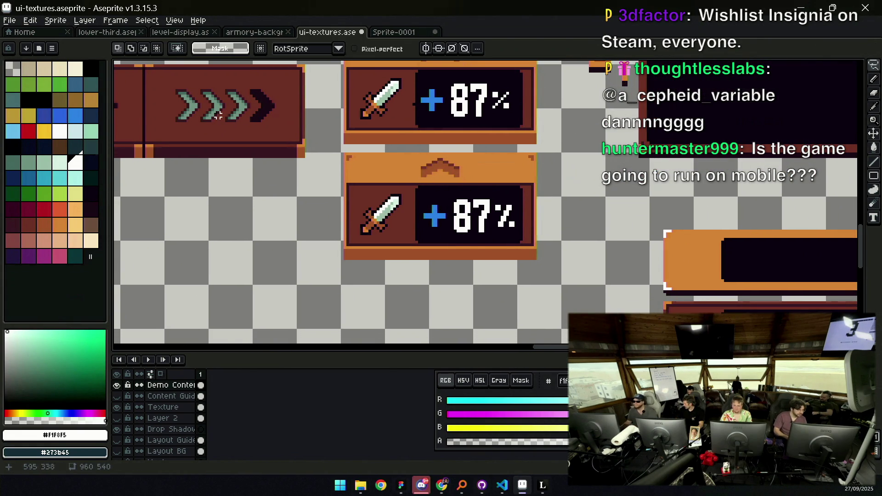
pyautogui.press('m')
pyautogui.moveTo(449, 243); pyautogui.dragTo(525, 175)
# Create a new sprite with default settings and paste the 87% text into it
pyautogui.click(9, 20)
pyautogui.click(9, 20)
pyautogui.click(10, 20)
pyautogui.click(18, 34)
pyautogui.press('Return')
pyautogui.hotkey('ctrl', 'v')
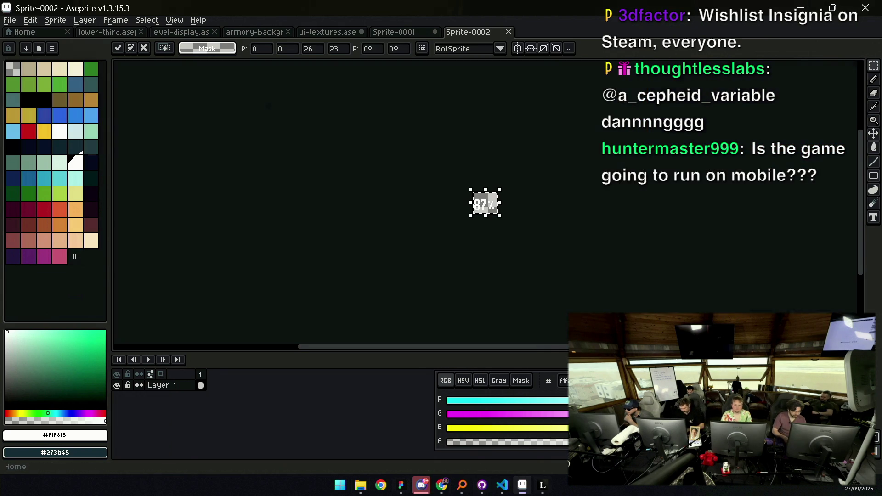
# Centre the pasted 87% clip and resize the canvas to 100 pixels wide
pyautogui.scroll(3, 533, 214)
pyautogui.moveTo(477, 201)
pyautogui.mouseDown()
pyautogui.moveTo(444, 227)
pyautogui.moveTo(400, 216)
pyautogui.moveTo(411, 214)
pyautogui.moveTo(404, 204)
pyautogui.mouseUp()
pyautogui.press('v')
pyautogui.click(55, 20)
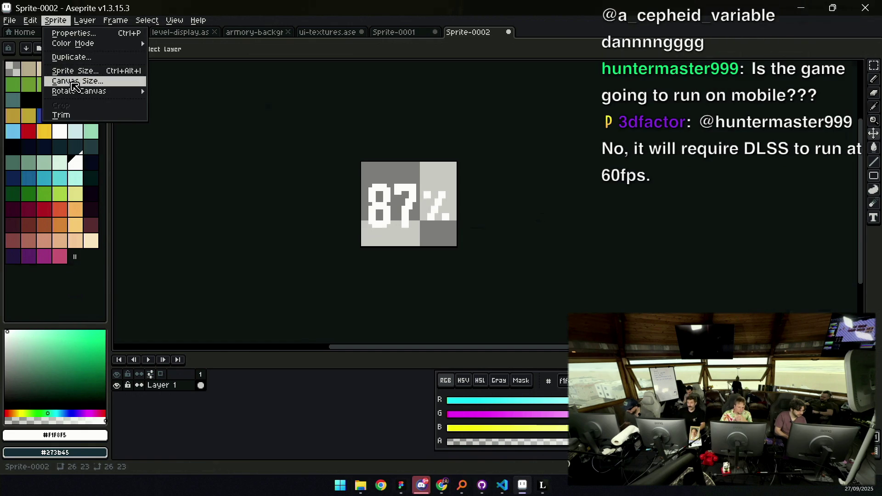
pyautogui.click(64, 79)
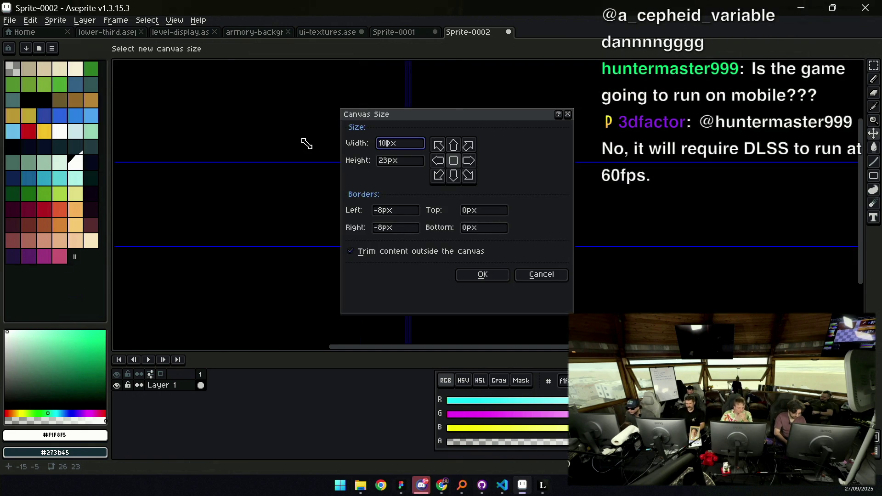
pyautogui.write('0')
pyautogui.press('Return')
# Add a new layer filled with black at 12% opacity as a background
pyautogui.hscroll(-3, 453, 197)
pyautogui.hotkey('shift', 'n')
pyautogui.click(14, 143)
pyautogui.press('g')
pyautogui.click(341, 200)
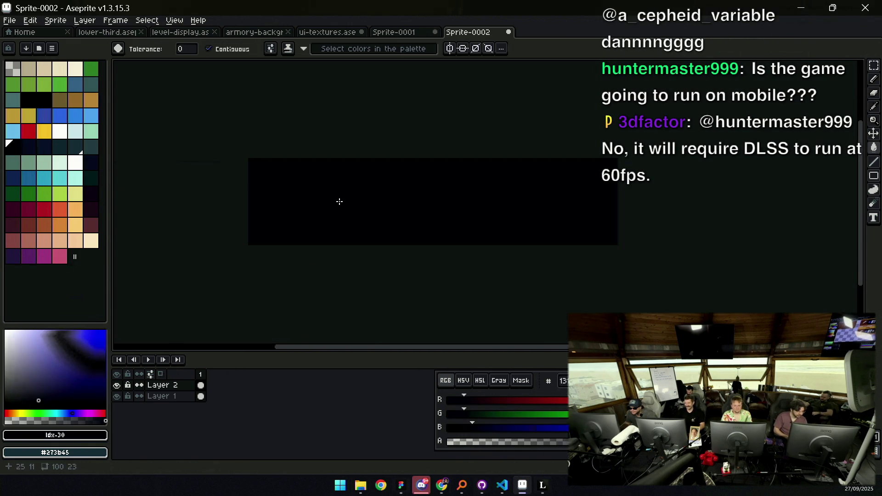
pyautogui.doubleClick(183, 386)
pyautogui.moveTo(518, 314); pyautogui.dragTo(539, 314)
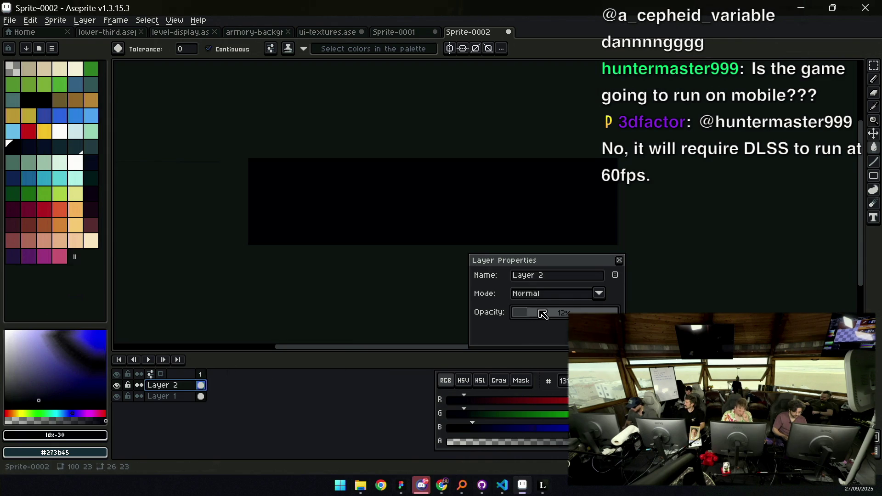
pyautogui.click(619, 260)
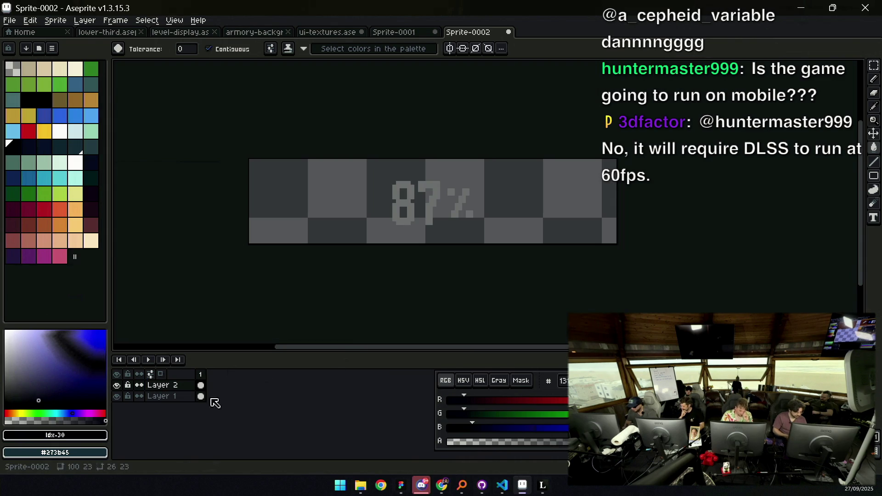
# Move the 87% text layer above the black background and shift the text left
pyautogui.click(184, 399)
pyautogui.moveTo(186, 401); pyautogui.dragTo(185, 385)
pyautogui.scroll(-6, 418, 200)
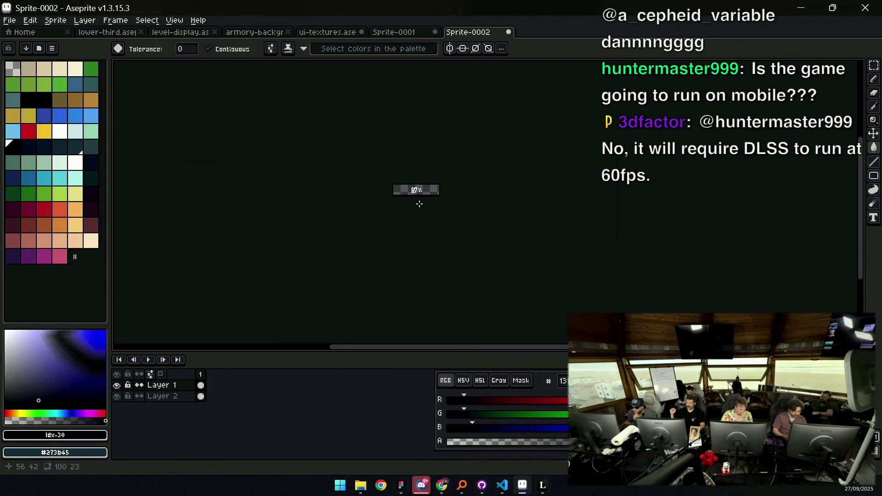
pyautogui.press('z')
pyautogui.scroll(6, 422, 192)
pyautogui.press('v')
pyautogui.moveTo(523, 219); pyautogui.dragTo(431, 218)
# Copy the 87 digits to the right and draw a thin white slash between the copies
pyautogui.press('m')
pyautogui.moveTo(327, 192)
pyautogui.mouseDown()
pyautogui.moveTo(363, 256)
pyautogui.moveTo(397, 262)
pyautogui.mouseUp()
pyautogui.moveTo(368, 225)
pyautogui.mouseDown()
pyautogui.moveTo(494, 226)
pyautogui.moveTo(555, 215)
pyautogui.mouseUp()
pyautogui.hotkey('ctrl', 'd')
pyautogui.press('b')
pyautogui.scroll(1, 553, 216)
pyautogui.keyDown('alt'); pyautogui.click(505, 239); pyautogui.keyUp('alt')
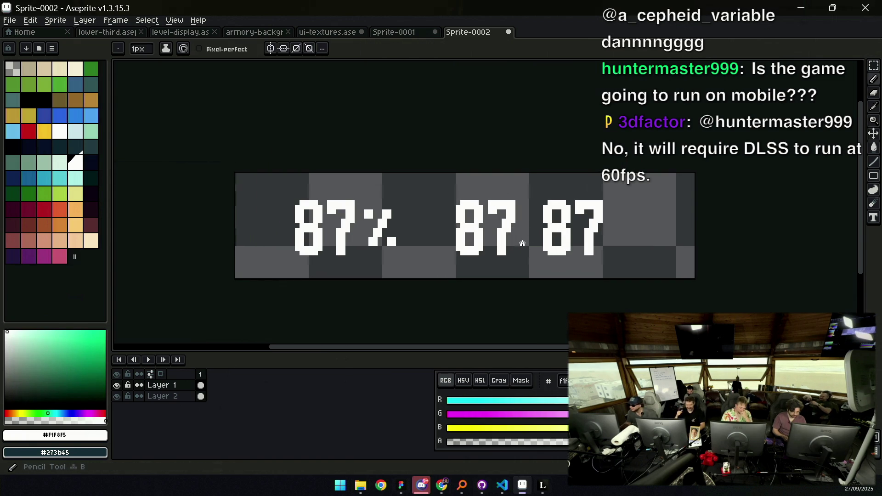
pyautogui.moveTo(523, 242); pyautogui.dragTo(528, 209)
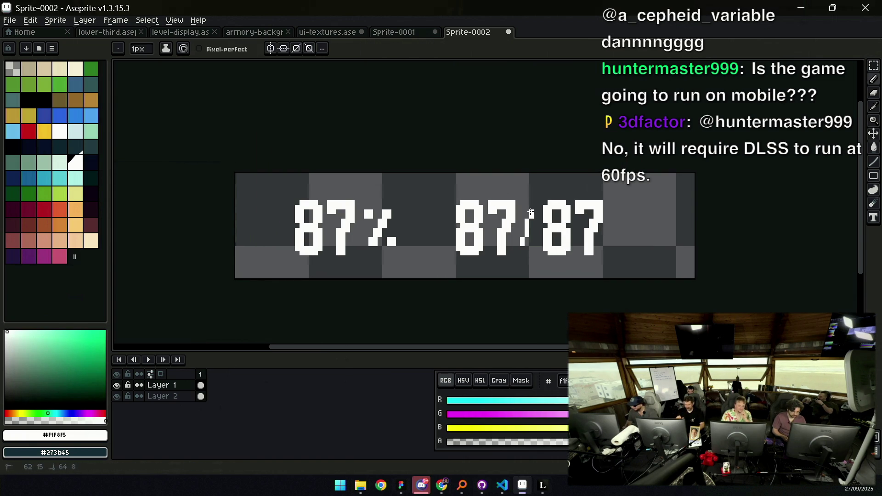
# Nudge the right-hand 87 a few pixels right to space out the 87/87 fraction
pyautogui.press('z')
pyautogui.scroll(-4, 492, 205)
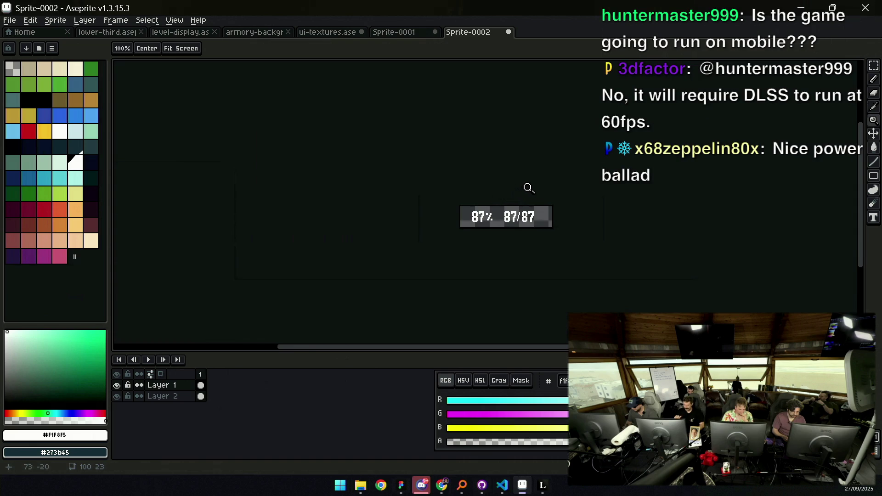
pyautogui.scroll(3, 537, 190)
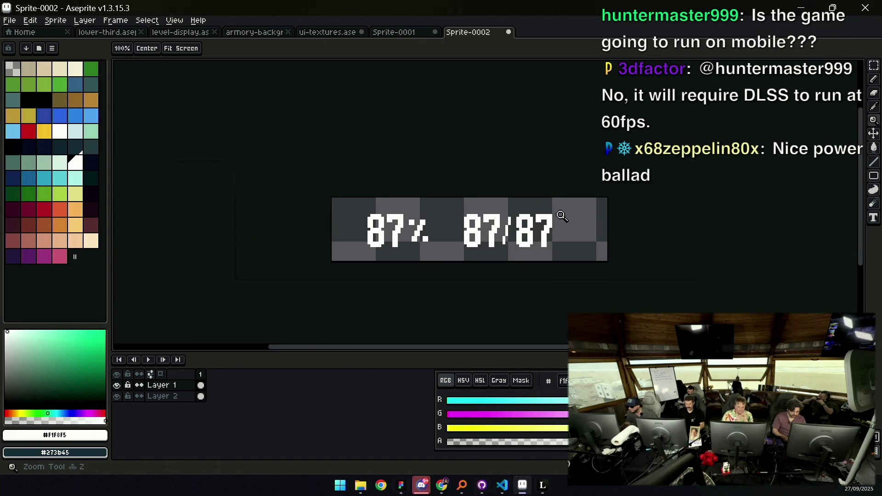
pyautogui.press('q')
pyautogui.moveTo(529, 253)
pyautogui.mouseDown()
pyautogui.moveTo(597, 209)
pyautogui.moveTo(512, 183)
pyautogui.mouseUp()
pyautogui.press('v')
pyautogui.click(527, 210)
pyautogui.press('m')
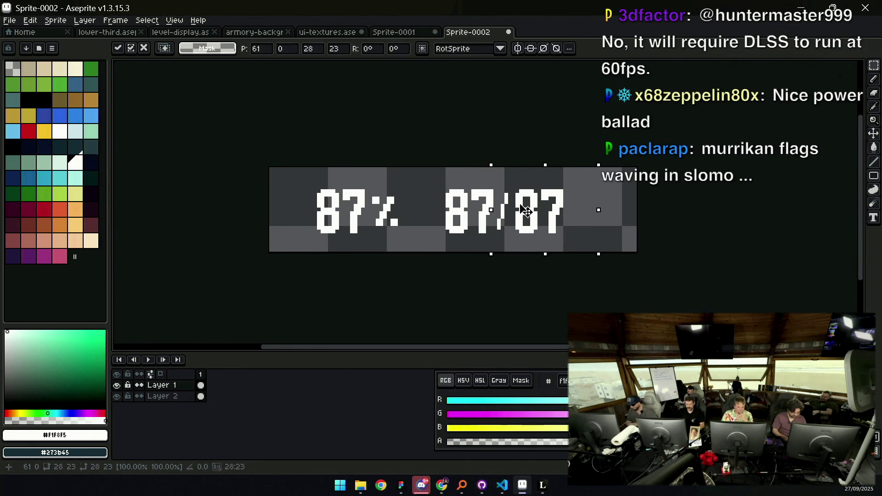
pyautogui.press('Right')
pyautogui.moveTo(508, 181)
pyautogui.mouseDown()
pyautogui.moveTo(573, 185)
pyautogui.moveTo(573, 232)
pyautogui.mouseUp()
pyautogui.press('Right')
pyautogui.press('z')
pyautogui.scroll(-5, 492, 187)
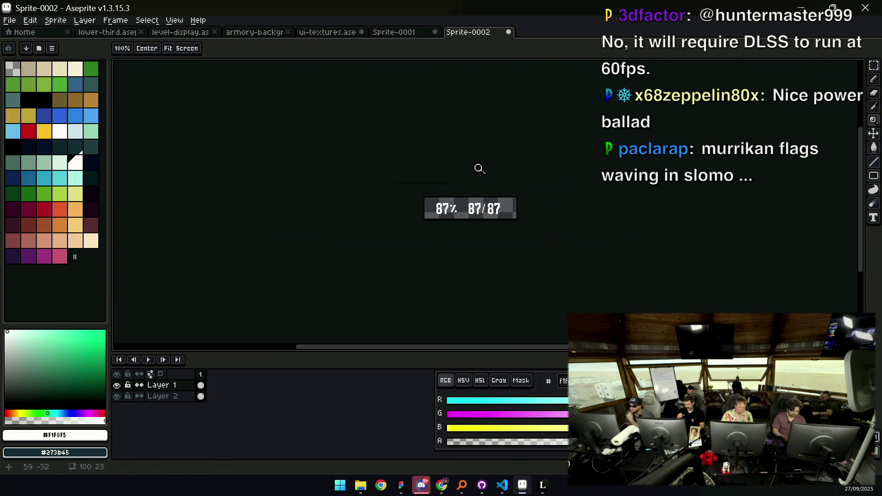
pyautogui.scroll(2, 493, 202)
pyautogui.scroll(1, 477, 201)
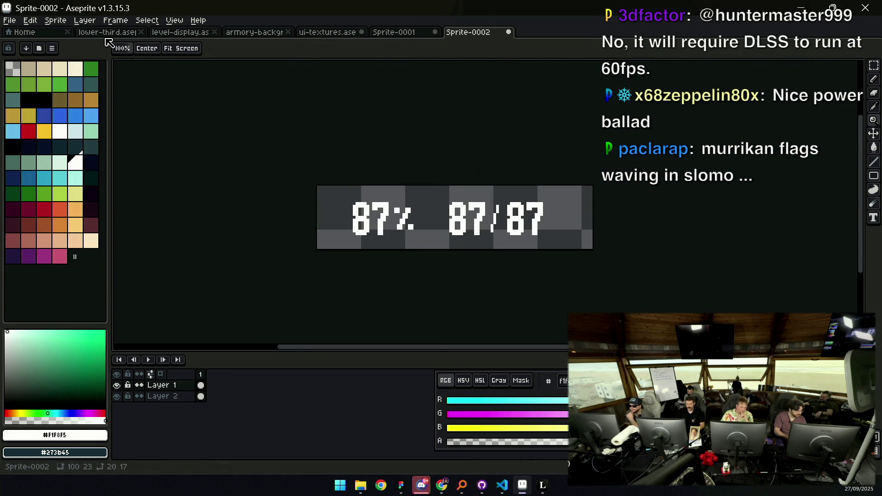
pyautogui.click(56, 20)
# Resize the canvas to 100×100 px by setting its height to 100
pyautogui.click(115, 86)
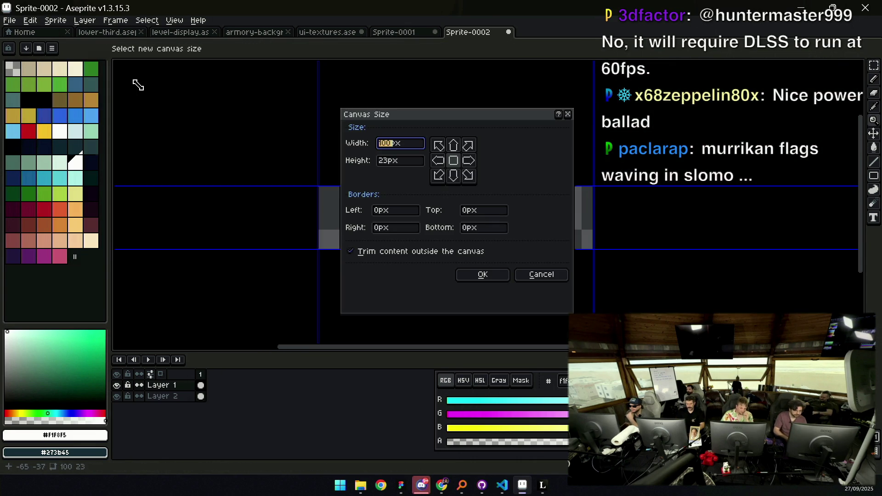
pyautogui.press('Tab')
pyautogui.write('100')
pyautogui.press('Return')
pyautogui.press('v')
# Fill the empty upper and lower areas of the background layer with the dark colour
pyautogui.click(440, 232)
pyautogui.press('g')
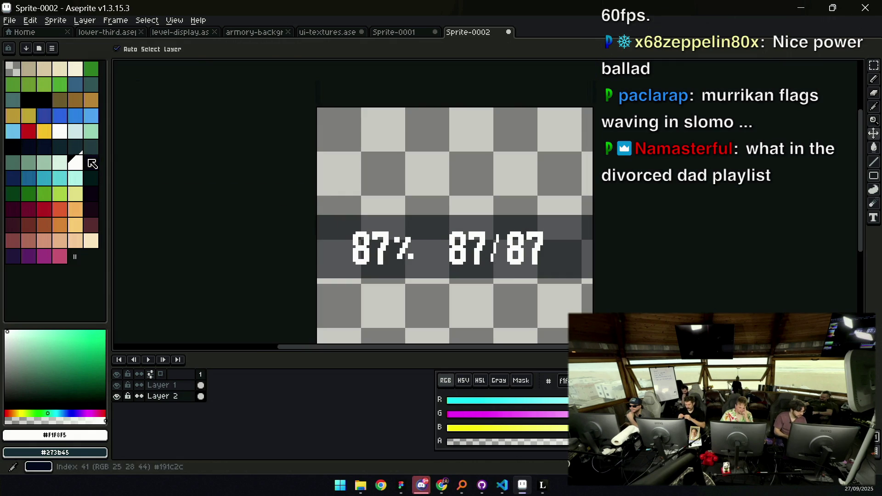
pyautogui.click(91, 162)
pyautogui.click(450, 144)
pyautogui.click(424, 288)
pyautogui.press('h')
pyautogui.moveTo(462, 248); pyautogui.dragTo(466, 152)
pyautogui.press('v')
# Nudge 87% one pixel right and place a copy of 87/87 lower down
pyautogui.click(463, 227)
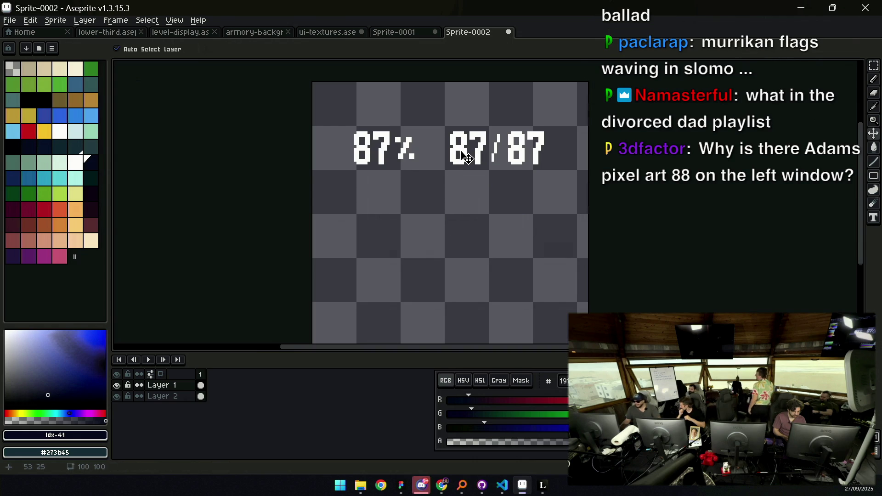
pyautogui.press('m')
pyautogui.moveTo(349, 116); pyautogui.dragTo(447, 189)
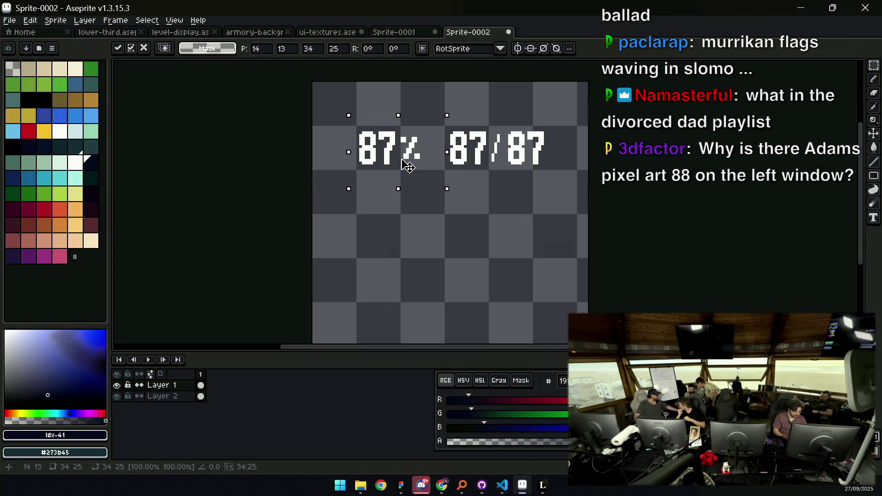
pyautogui.press('Right')
pyautogui.moveTo(440, 116)
pyautogui.mouseDown()
pyautogui.moveTo(454, 133)
pyautogui.moveTo(554, 180)
pyautogui.mouseUp()
pyautogui.moveTo(528, 152); pyautogui.dragTo(529, 237)
# Replace the lower copy's slash with a white plus sign, making 87+87
pyautogui.press('v')
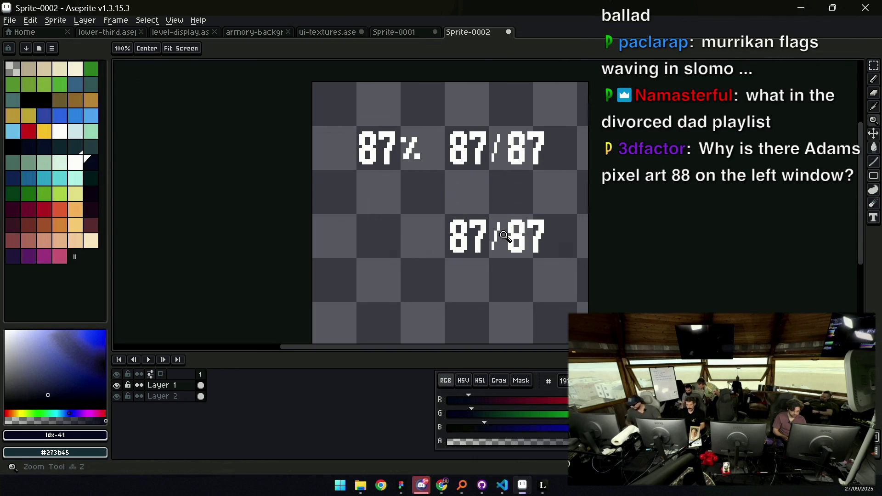
pyautogui.scroll(2, 505, 237)
pyautogui.press('e')
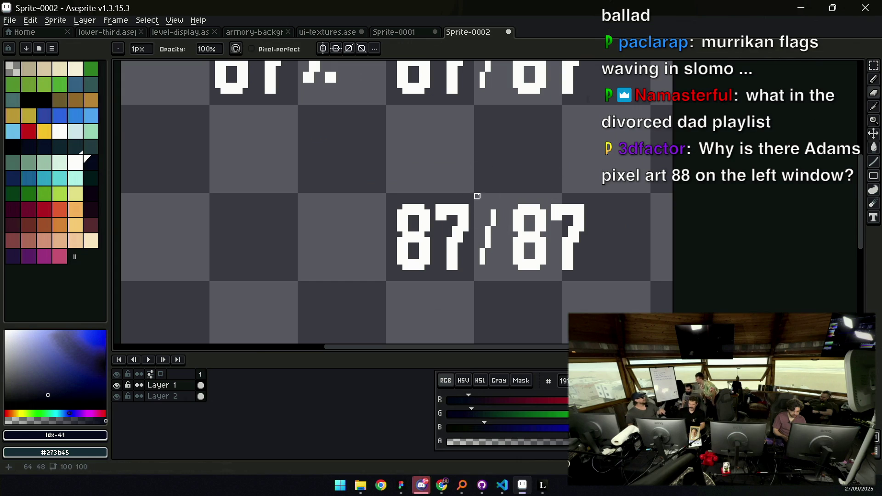
pyautogui.press('b')
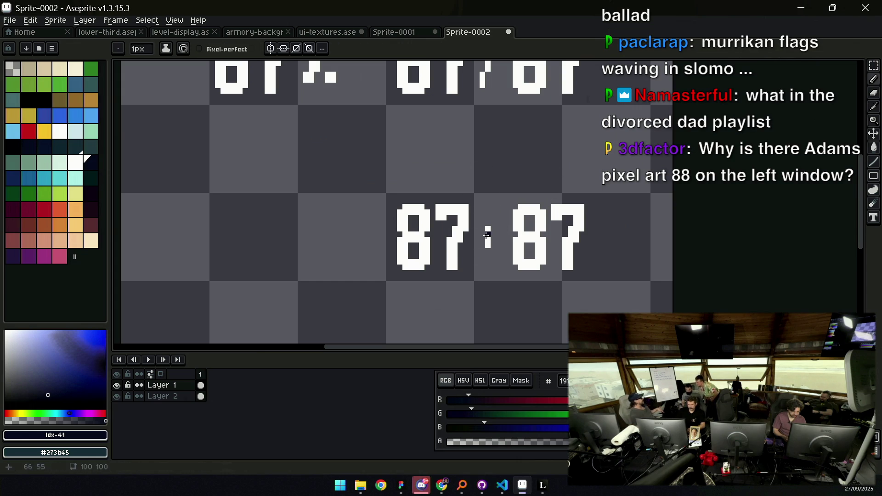
pyautogui.keyDown('alt'); pyautogui.click(485, 237); pyautogui.keyUp('alt')
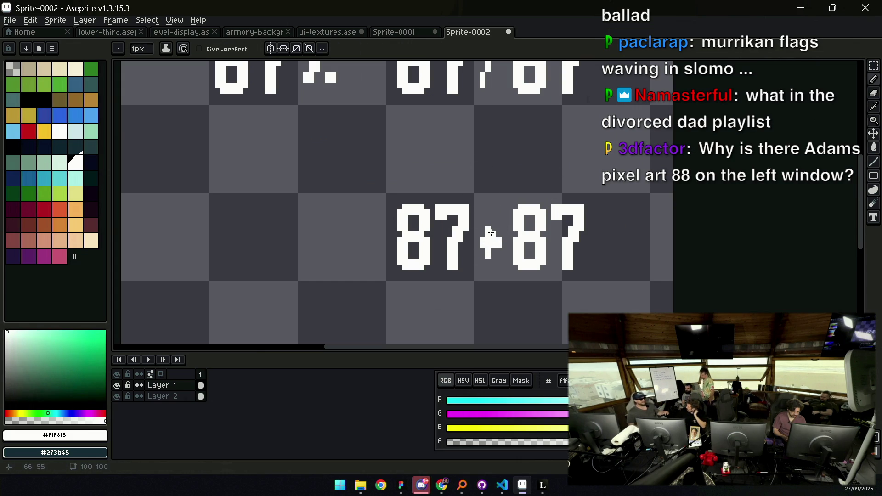
pyautogui.click(477, 246)
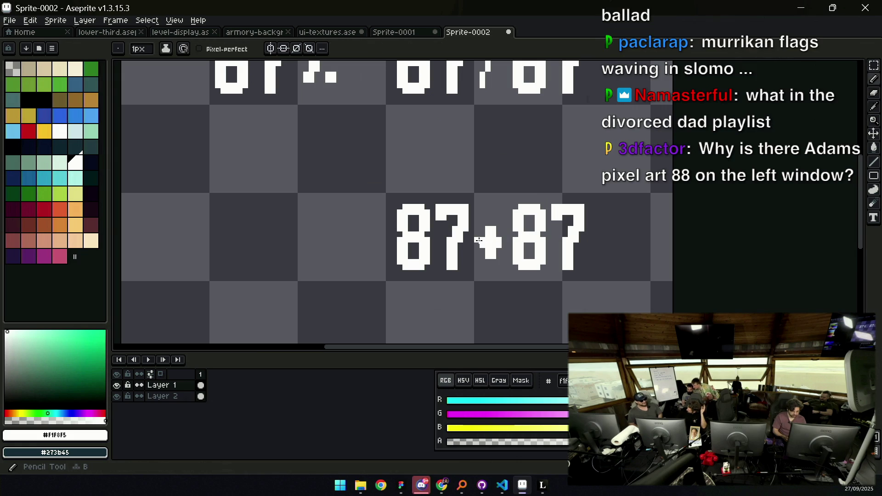
# Space out the 87+87 row by shifting +87 and the right 87 rightward
pyautogui.press('v')
pyautogui.hscroll(2, 501, 232)
pyautogui.press('q')
pyautogui.moveTo(455, 212)
pyautogui.mouseDown()
pyautogui.moveTo(453, 236)
pyautogui.moveTo(542, 174)
pyautogui.moveTo(460, 204)
pyautogui.mouseUp()
pyautogui.moveTo(478, 234)
pyautogui.mouseDown()
pyautogui.moveTo(501, 236)
pyautogui.moveTo(475, 234)
pyautogui.mouseUp()
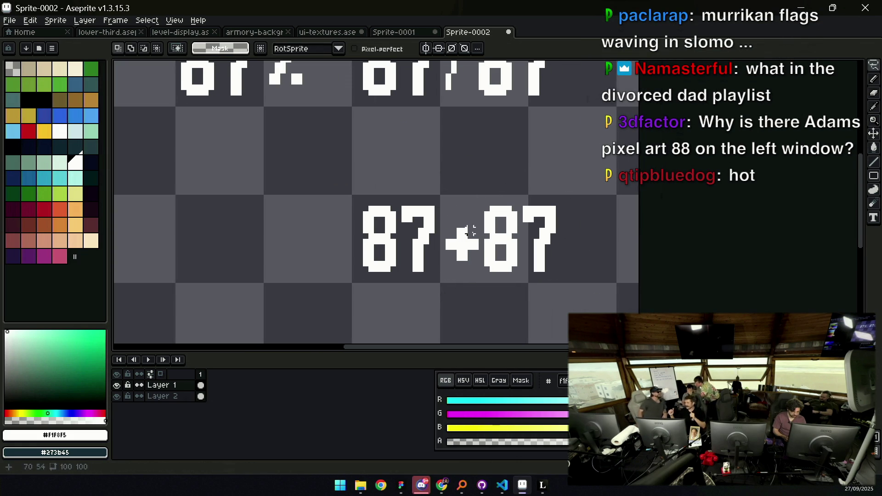
pyautogui.moveTo(486, 203)
pyautogui.mouseDown()
pyautogui.moveTo(492, 276)
pyautogui.moveTo(486, 198)
pyautogui.mouseUp()
pyautogui.moveTo(506, 239); pyautogui.dragTo(511, 239)
pyautogui.press('z')
pyautogui.scroll(-5, 489, 204)
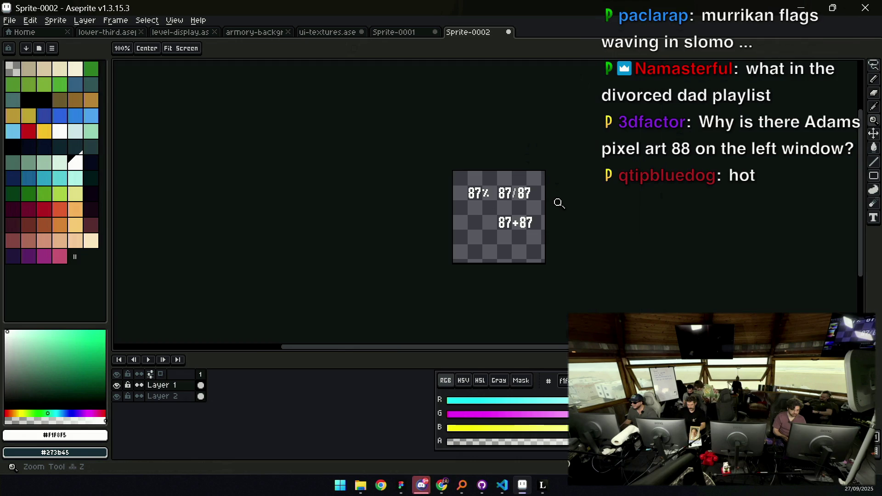
pyautogui.scroll(2, 533, 218)
# Move the 87+87 row left under 87% and duplicate it just below
pyautogui.press('q')
pyautogui.moveTo(497, 192)
pyautogui.mouseDown()
pyautogui.moveTo(469, 270)
pyautogui.moveTo(498, 189)
pyautogui.mouseUp()
pyautogui.moveTo(539, 208); pyautogui.dragTo(448, 207)
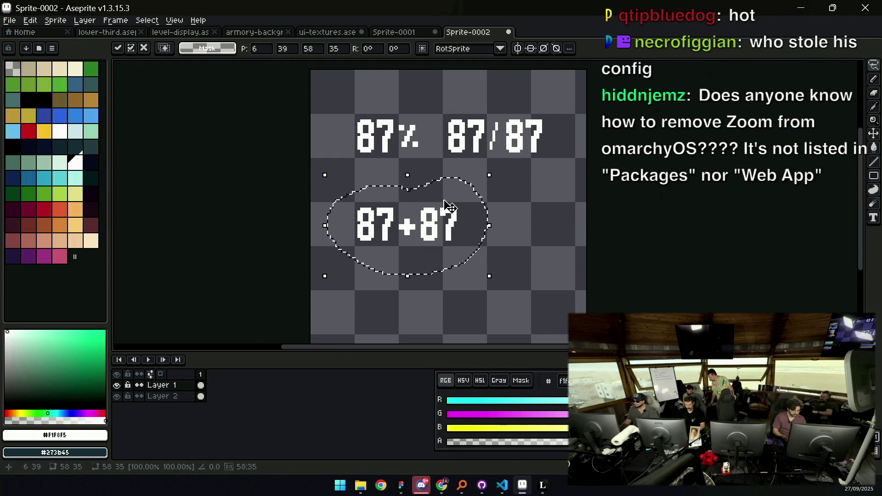
pyautogui.hotkey('ctrl', 'd')
pyautogui.moveTo(402, 189)
pyautogui.mouseDown()
pyautogui.moveTo(338, 256)
pyautogui.moveTo(404, 188)
pyautogui.mouseUp()
pyautogui.scroll(-3, 448, 158)
pyautogui.moveTo(447, 159)
pyautogui.keyDown('ctrl'); pyautogui.mouseDown()
pyautogui.moveTo(427, 189)
pyautogui.moveTo(480, 232)
pyautogui.mouseUp(); pyautogui.keyUp('ctrl')
pyautogui.hotkey('ctrl', 'd')
# Select parts of the lower 87+87 row and edit its plus sign
pyautogui.hotkey('ctrl', 'd')
pyautogui.press('m')
pyautogui.moveTo(421, 176); pyautogui.dragTo(477, 227)
pyautogui.hotkey('ctrl', 'd')
pyautogui.press('space')
pyautogui.moveTo(412, 183)
pyautogui.mouseDown()
pyautogui.moveTo(440, 223)
pyautogui.moveTo(503, 269)
pyautogui.mouseUp()
pyautogui.hotkey('ctrl', 'd')
pyautogui.press('z')
pyautogui.click(434, 250)
pyautogui.press('m')
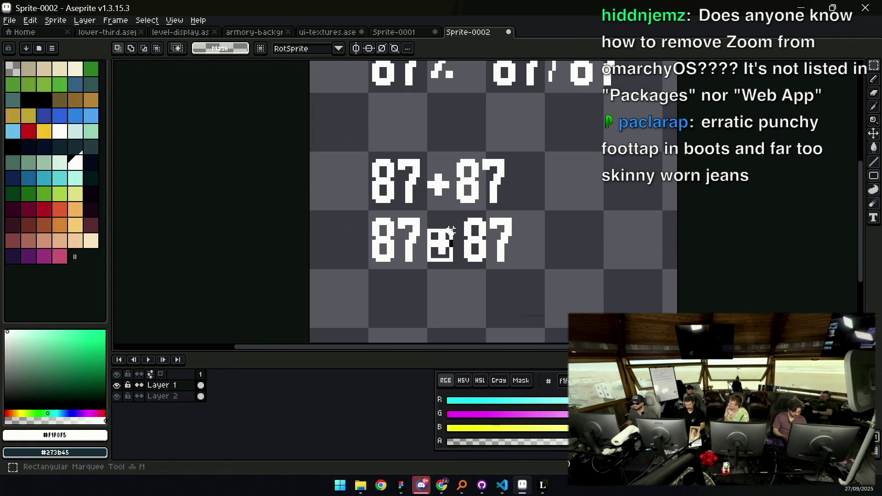
pyautogui.moveTo(425, 223); pyautogui.dragTo(456, 261)
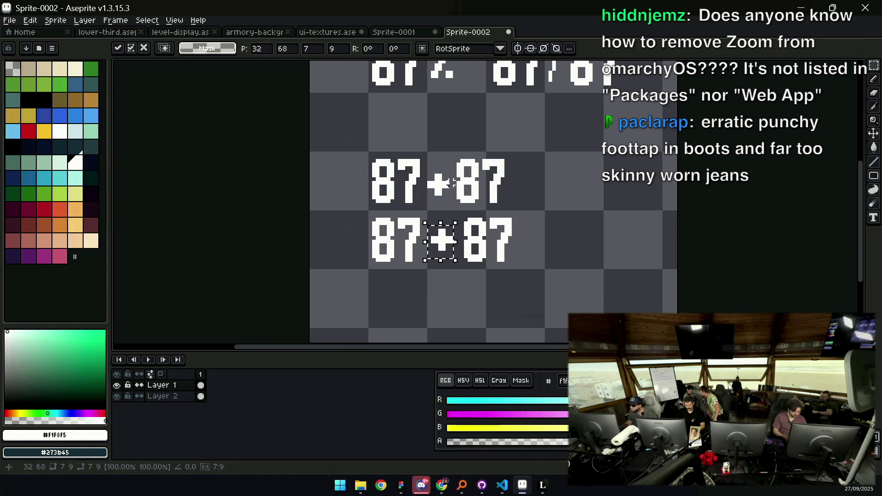
pyautogui.hotkey('ctrl', 'd')
pyautogui.press('z')
pyautogui.scroll(-3, 476, 199)
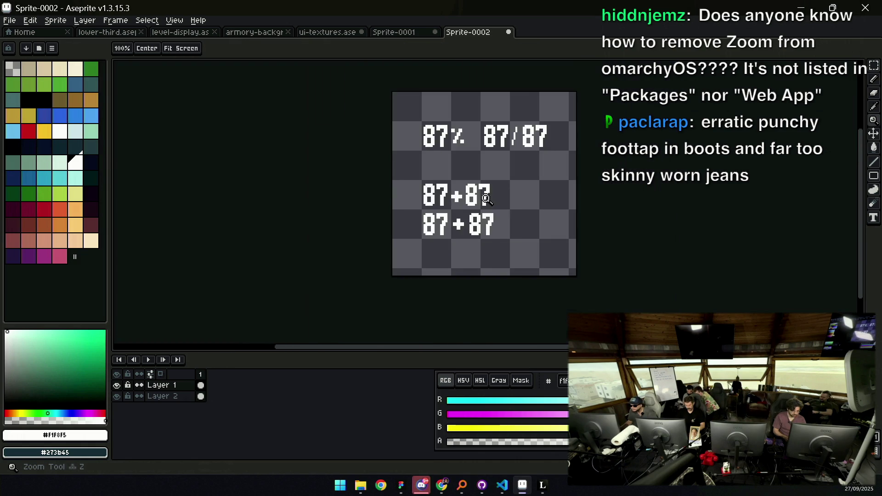
pyautogui.scroll(3, 476, 199)
# Remove a leading 8 and the trailing 7 so the pairs read 7-8 and 7+8
pyautogui.press('e')
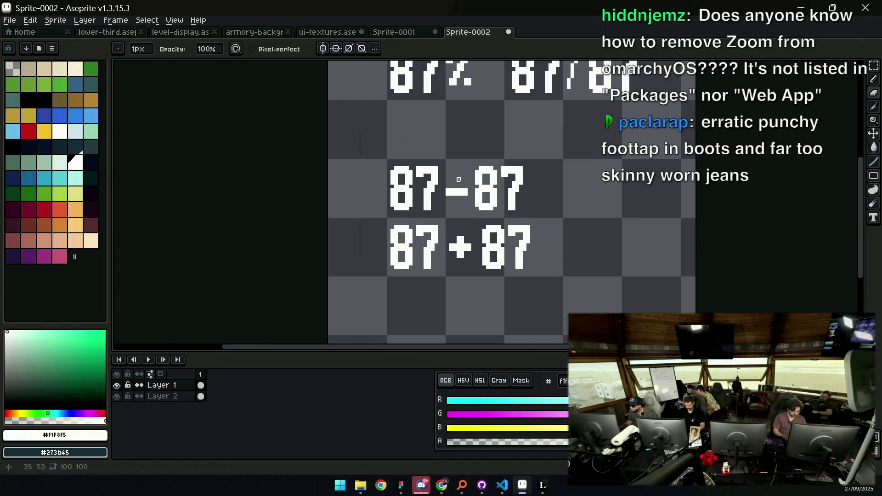
pyautogui.press('q')
pyautogui.moveTo(441, 177); pyautogui.dragTo(484, 185)
pyautogui.hotkey('ctrl', 'd')
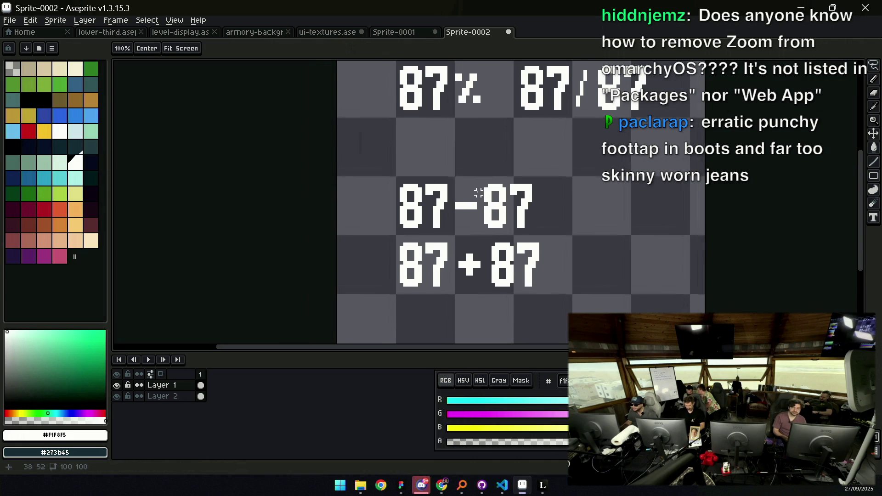
pyautogui.press('m')
pyautogui.moveTo(394, 237); pyautogui.dragTo(419, 287)
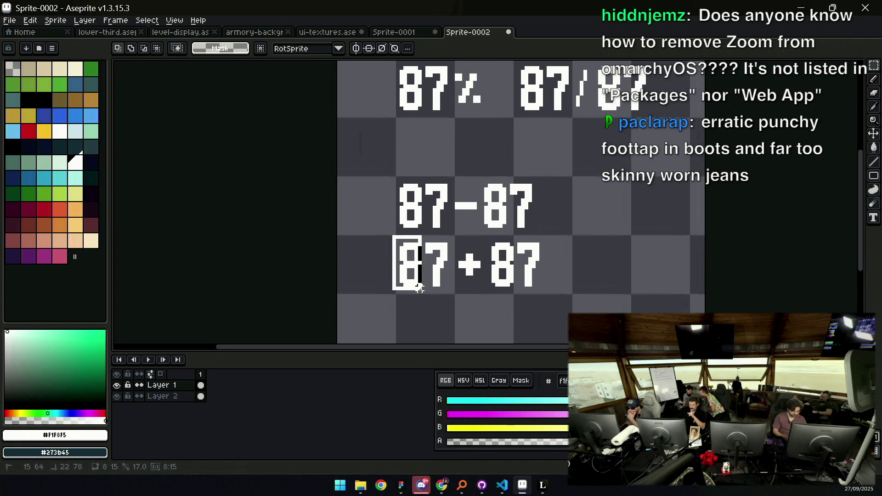
pyautogui.moveTo(418, 239); pyautogui.dragTo(419, 180)
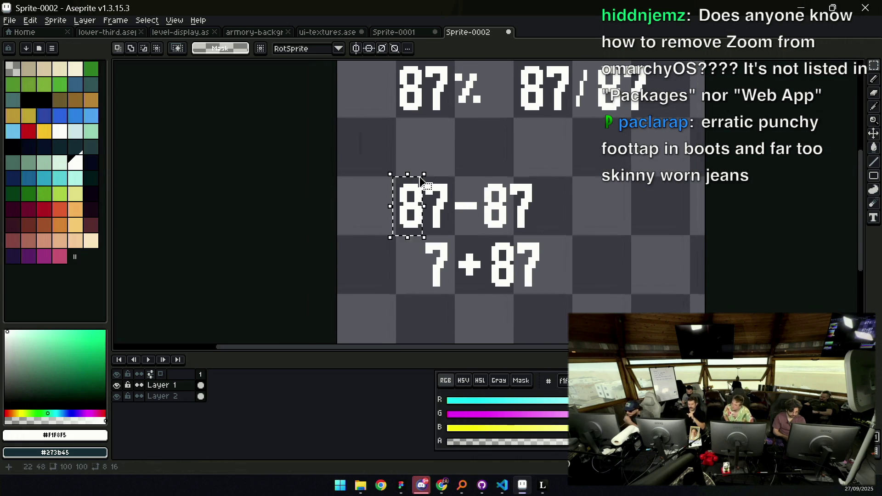
pyautogui.press('Delete')
pyautogui.moveTo(509, 175)
pyautogui.mouseDown()
pyautogui.moveTo(541, 221)
pyautogui.moveTo(538, 271)
pyautogui.mouseUp()
pyautogui.press('Delete')
pyautogui.press('Delete')
# Move 7+8 up beside 7-8 so both sit on one row
pyautogui.moveTo(420, 297); pyautogui.dragTo(547, 237)
pyautogui.moveTo(478, 279); pyautogui.dragTo(569, 221)
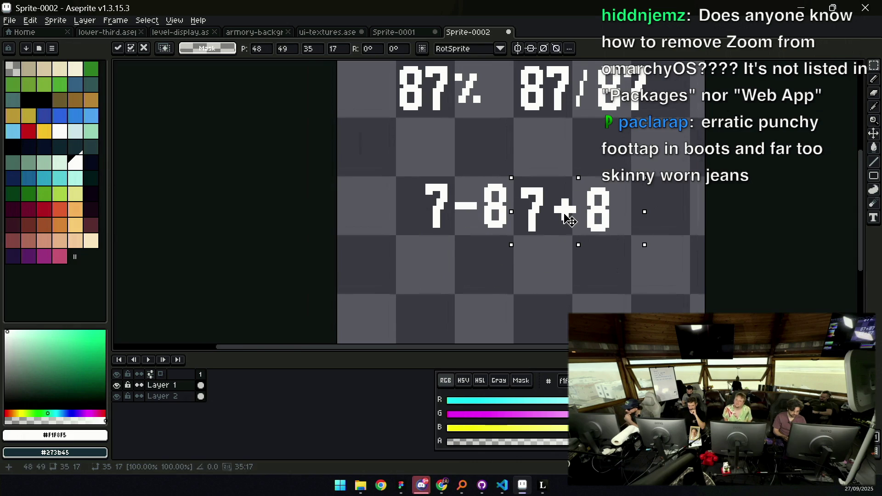
pyautogui.click(419, 180)
pyautogui.moveTo(416, 176)
pyautogui.mouseDown()
pyautogui.moveTo(508, 225)
pyautogui.moveTo(515, 240)
pyautogui.moveTo(474, 223)
pyautogui.mouseUp()
pyautogui.hotkey('ctrl', 'd')
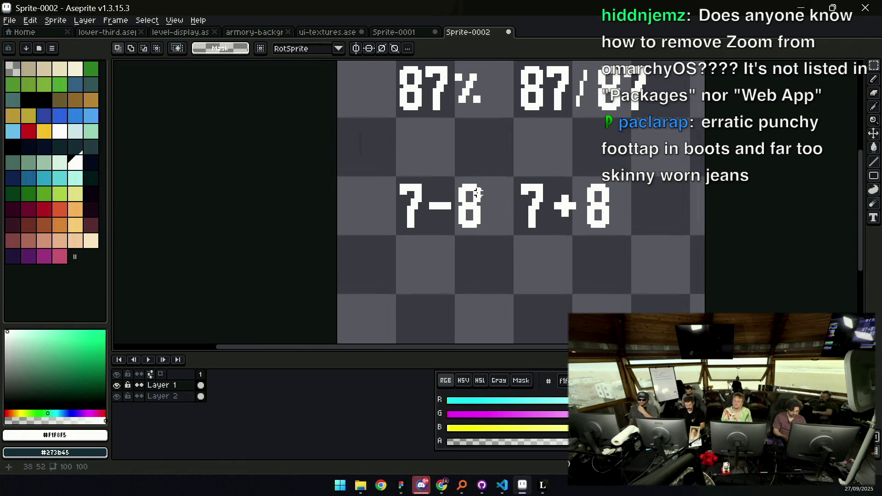
# Place the lone % glyph beneath the 7+8 pair
pyautogui.moveTo(456, 182); pyautogui.dragTo(487, 241)
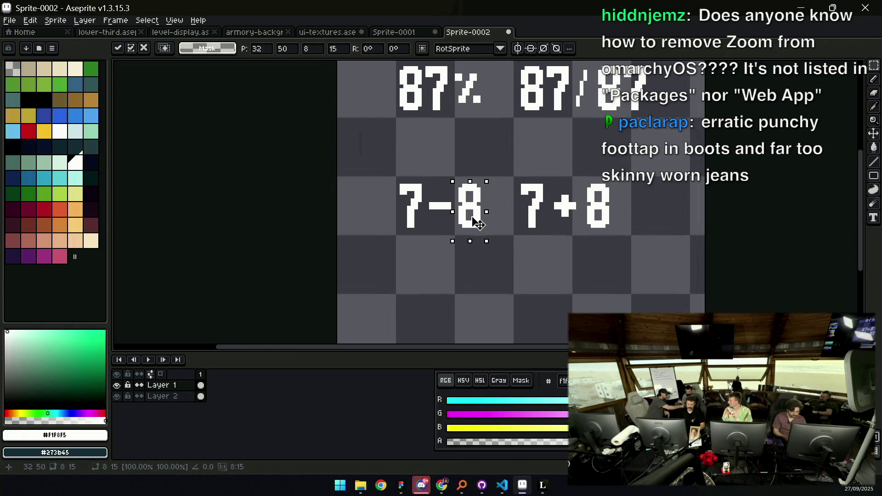
pyautogui.scroll(-1, 472, 221)
pyautogui.moveTo(516, 247); pyautogui.dragTo(512, 303)
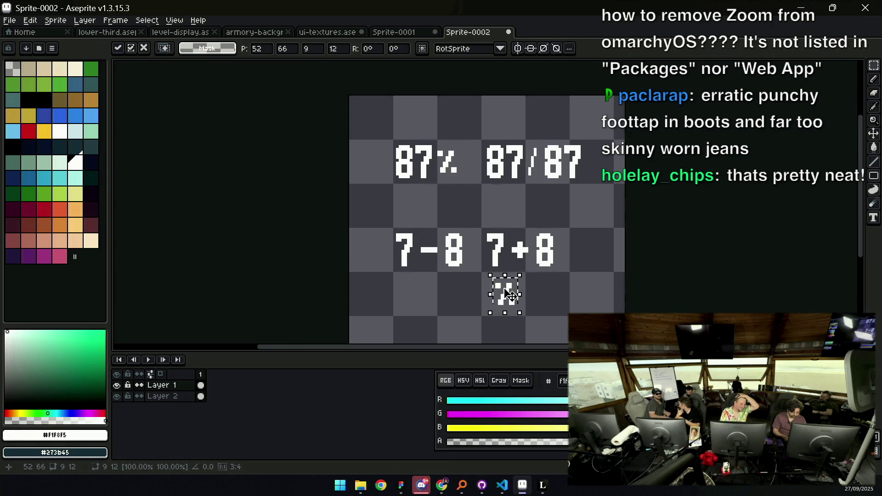
pyautogui.scroll(-1, 499, 247)
pyautogui.scroll(-2, 500, 247)
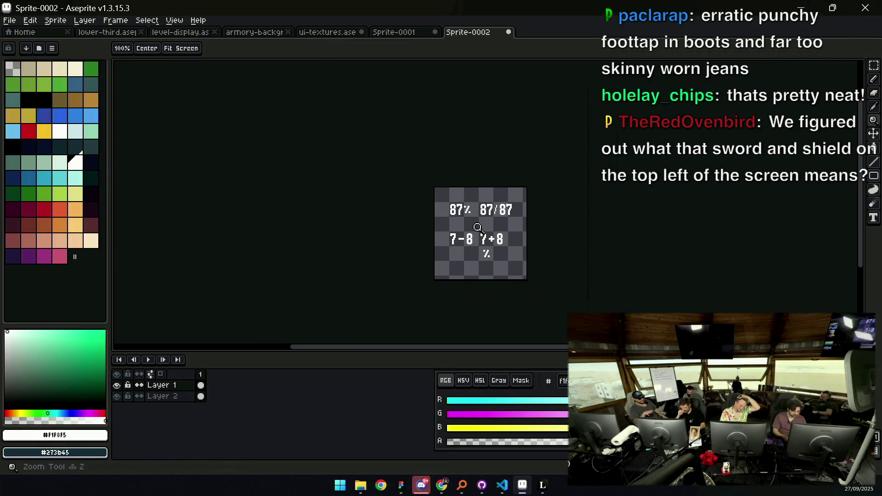
pyautogui.scroll(1, 487, 230)
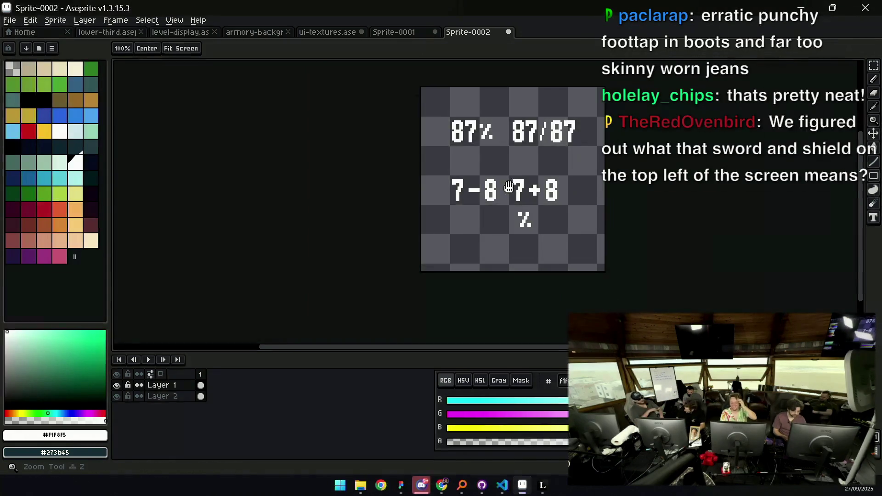
pyautogui.press('v')
pyautogui.scroll(1, 490, 193)
pyautogui.press('q')
pyautogui.press('v')
pyautogui.hscroll(2, 502, 189)
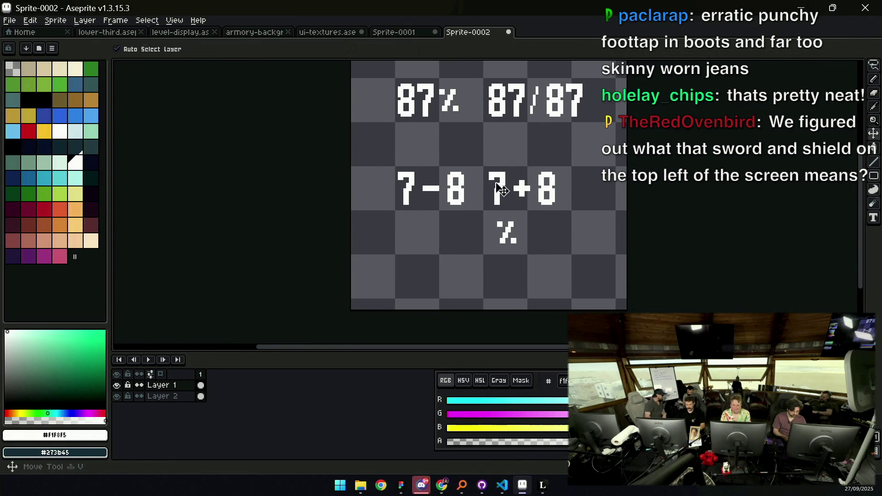
# Shift the 7-8 and 7+8 pair left and place a copy of 7+8 to its right
pyautogui.press('q')
pyautogui.moveTo(414, 152)
pyautogui.mouseDown()
pyautogui.moveTo(488, 193)
pyautogui.moveTo(577, 170)
pyautogui.moveTo(535, 190)
pyautogui.moveTo(498, 191)
pyautogui.mouseUp()
pyautogui.press('Return')
pyautogui.moveTo(448, 164)
pyautogui.mouseDown()
pyautogui.moveTo(498, 200)
pyautogui.moveTo(492, 189)
pyautogui.mouseUp()
pyautogui.press('Escape')
pyautogui.press('m')
pyautogui.moveTo(445, 214)
pyautogui.mouseDown()
pyautogui.moveTo(523, 153)
pyautogui.moveTo(610, 160)
pyautogui.mouseUp()
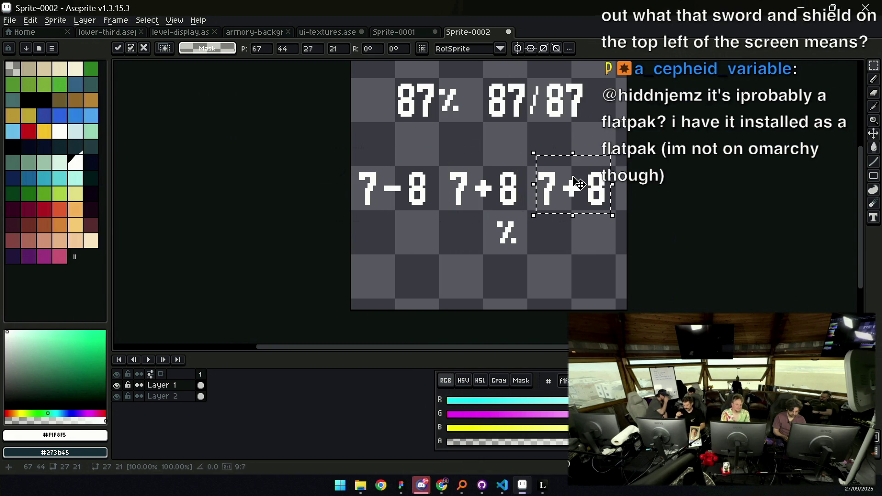
pyautogui.click(570, 159)
# Erase the copied plus sign and begin a diagonal stroke in its place
pyautogui.scroll(3, 570, 160)
pyautogui.press('b')
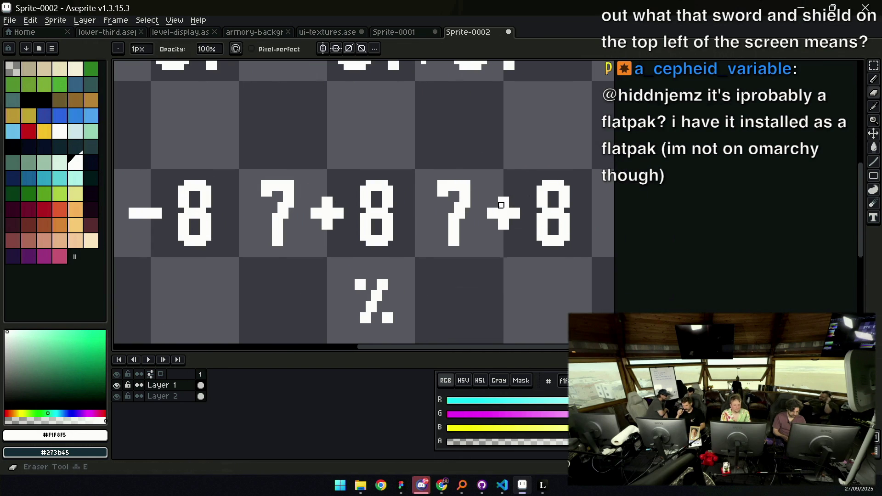
pyautogui.moveTo(501, 227)
pyautogui.mouseDown()
pyautogui.moveTo(500, 213)
pyautogui.moveTo(515, 216)
pyautogui.moveTo(495, 204)
pyautogui.mouseUp()
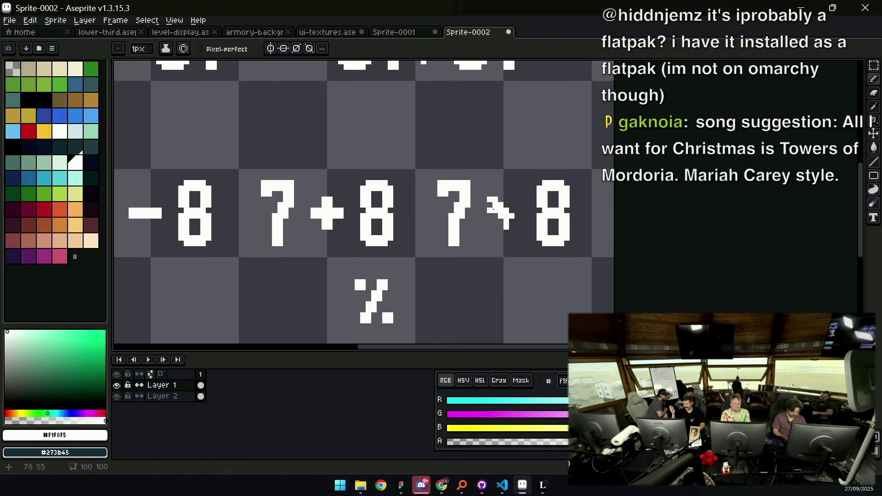
pyautogui.press('e')
pyautogui.press('b')
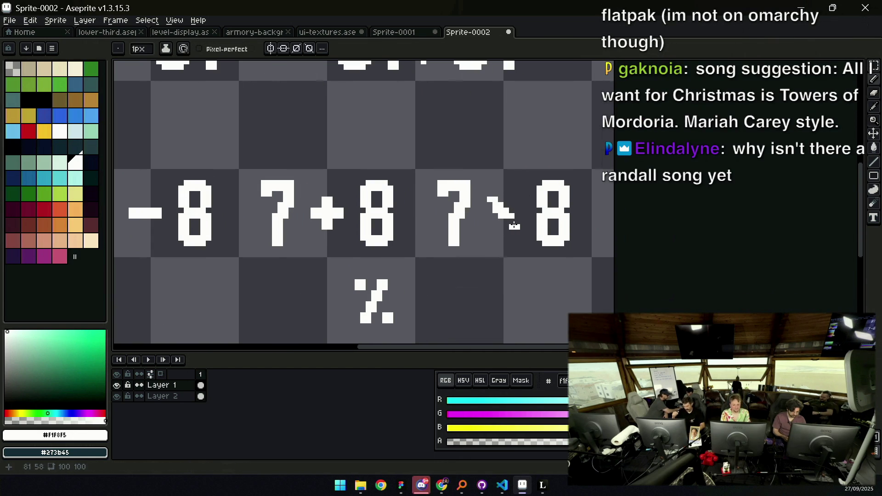
pyautogui.press('m')
pyautogui.moveTo(516, 225); pyautogui.dragTo(508, 222)
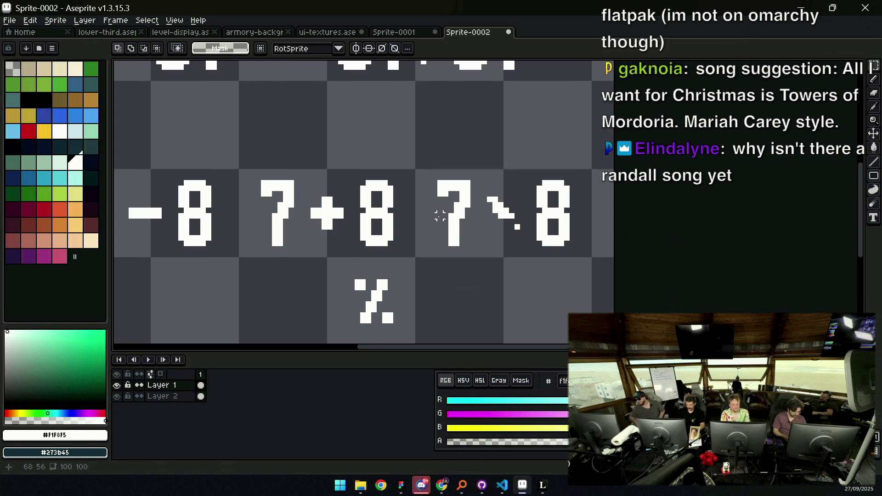
pyautogui.hscroll(-3, 436, 207)
pyautogui.hotkey('shift', 'n')
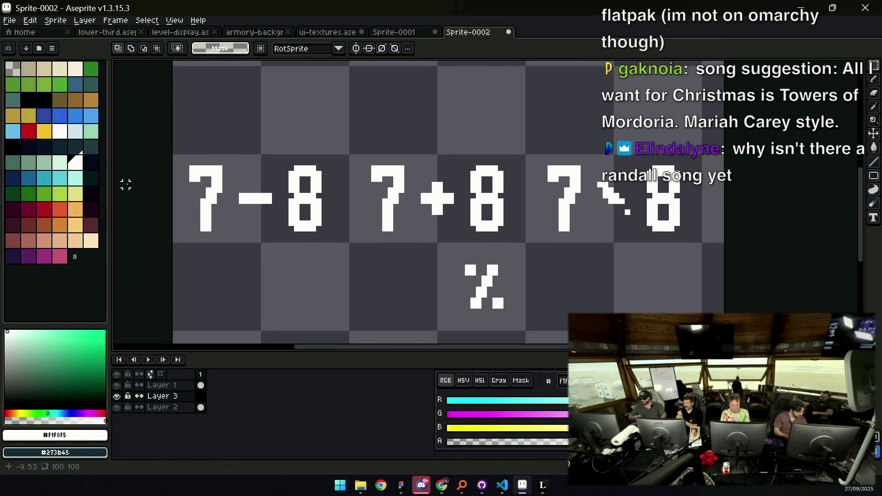
# Draw a red band across the 7-8 row on the new layer
pyautogui.click(44, 209)
pyautogui.hscroll(-3, 360, 235)
pyautogui.press('b')
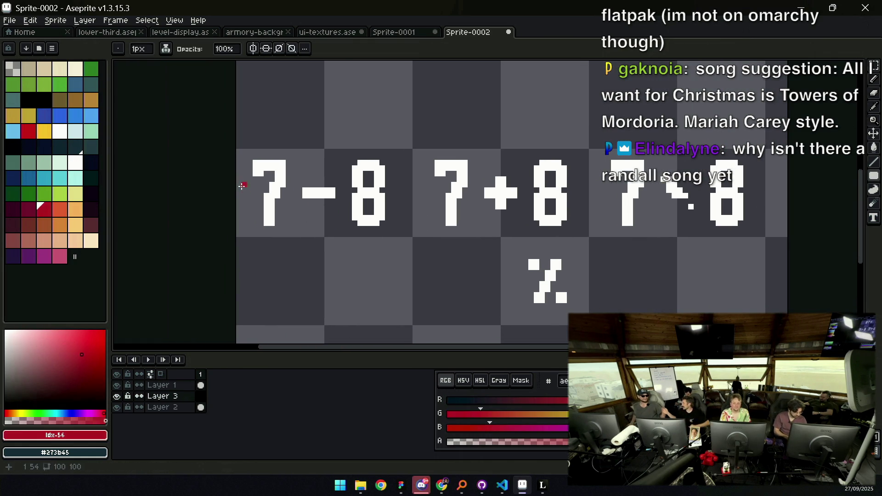
pyautogui.moveTo(492, 206)
pyautogui.mouseDown()
pyautogui.moveTo(503, 195)
pyautogui.moveTo(494, 204)
pyautogui.moveTo(406, 180)
pyautogui.moveTo(239, 203)
pyautogui.moveTo(271, 209)
pyautogui.mouseUp()
pyautogui.moveTo(562, 187); pyautogui.dragTo(786, 204)
pyautogui.press('g')
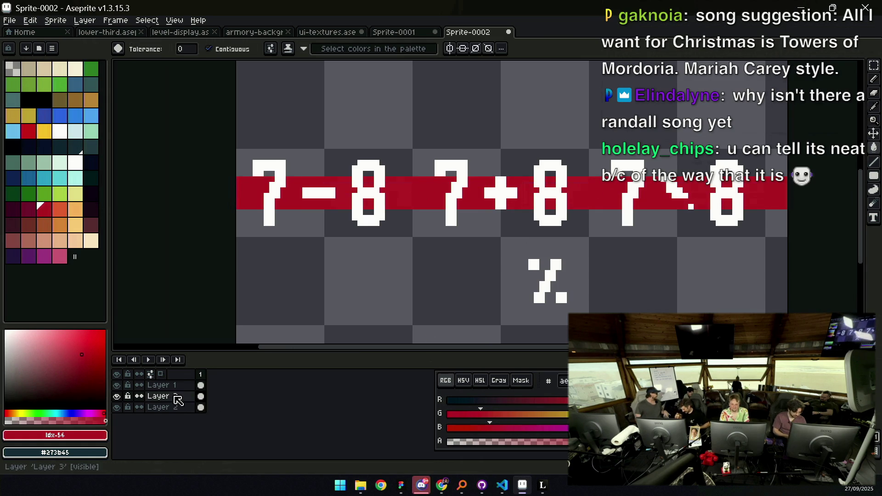
# Lower the red band layer's opacity to 34%
pyautogui.doubleClick(177, 396)
pyautogui.moveTo(597, 311); pyautogui.dragTo(531, 316)
pyautogui.press('Return')
# Return to the glyph layer with white as the drawing colour for the ×
pyautogui.press('v')
pyautogui.moveTo(687, 202); pyautogui.dragTo(518, 241)
pyautogui.click(518, 241)
pyautogui.press('b')
pyautogui.keyDown('alt'); pyautogui.click(518, 241); pyautogui.keyUp('alt')
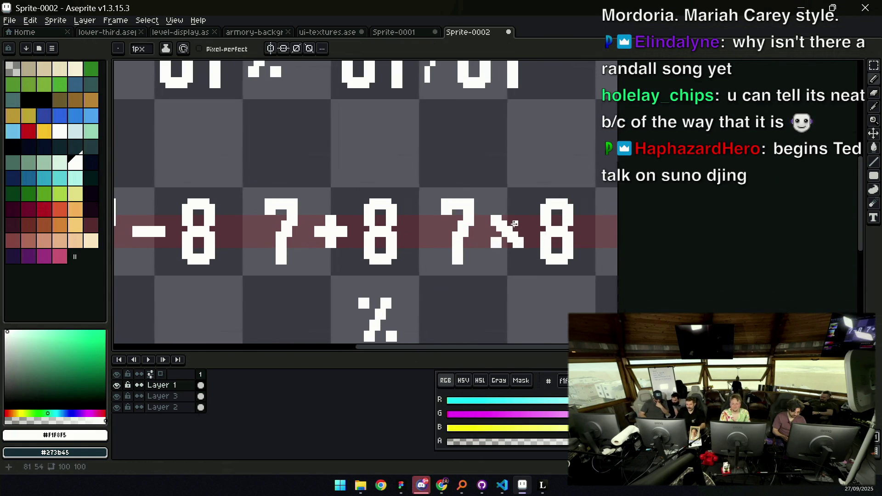
# Look over the whole sprite and add a white pixel to the × arm
pyautogui.press('z')
pyautogui.scroll(-5, 516, 214)
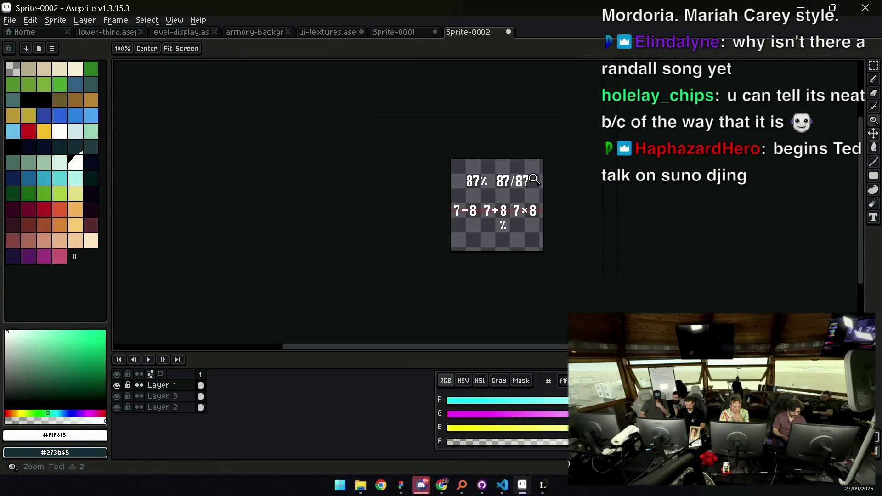
pyautogui.scroll(5, 531, 198)
pyautogui.press('b')
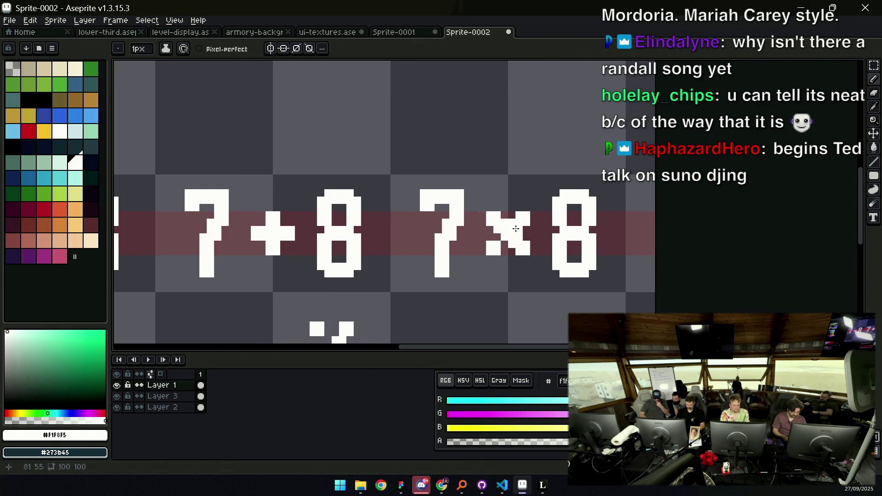
pyautogui.press('v')
pyautogui.press('e')
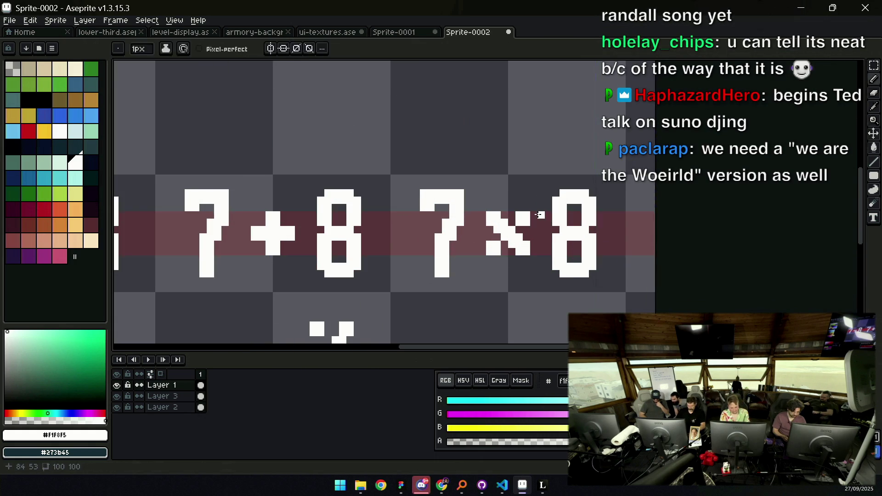
pyautogui.press('z')
pyautogui.scroll(-6, 519, 202)
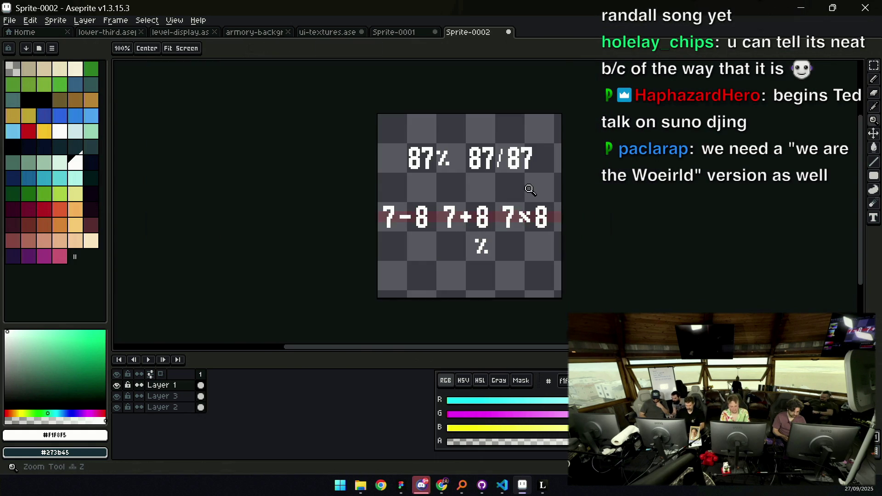
pyautogui.scroll(6, 539, 171)
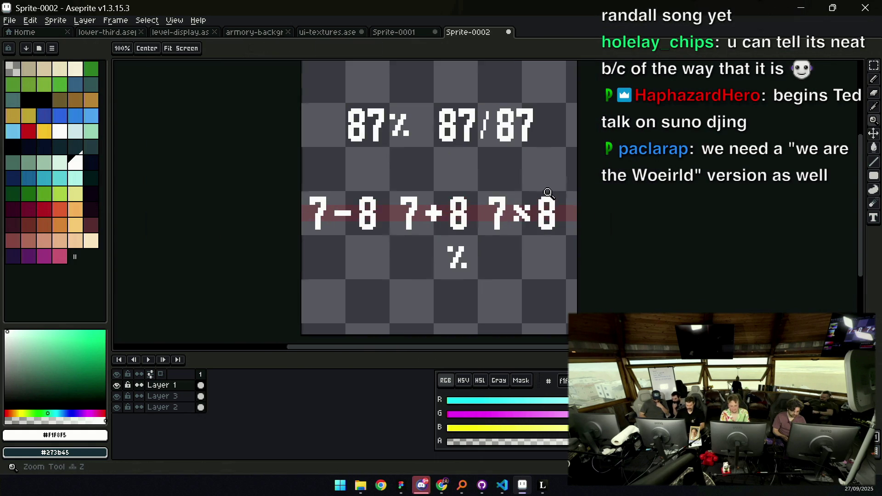
pyautogui.press('b')
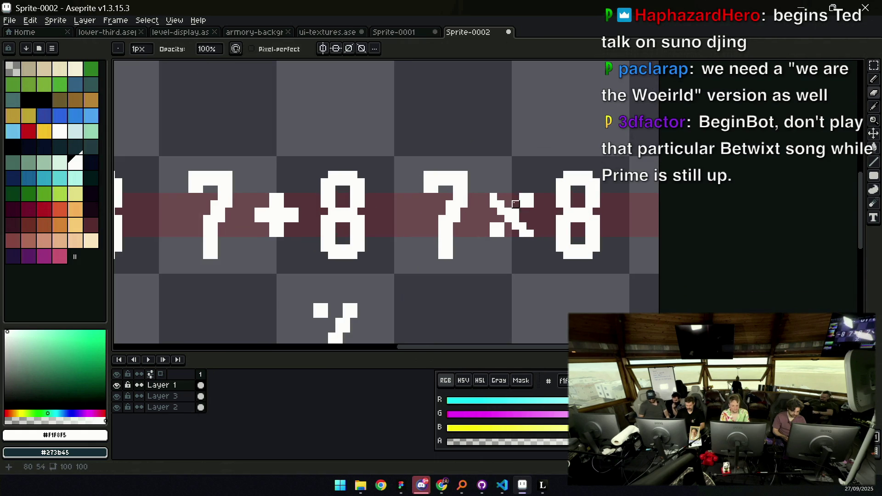
pyautogui.press('b')
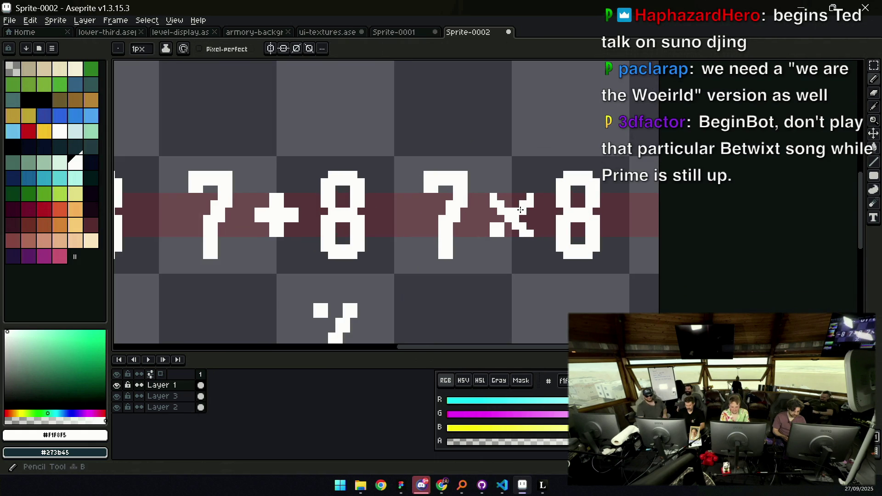
pyautogui.click(537, 196)
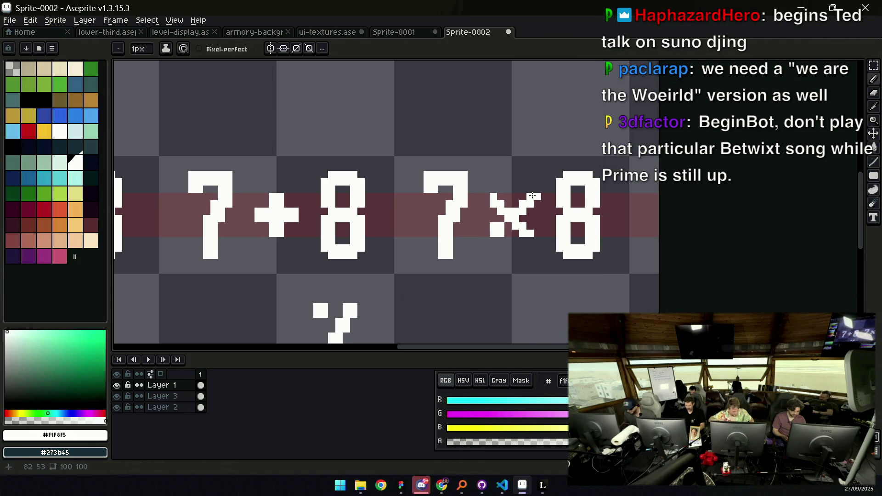
# Undo twice to restore the row with two 7×8 variants, then check the whole sprite
pyautogui.press('e')
pyautogui.hotkey('ctrl', 'z')
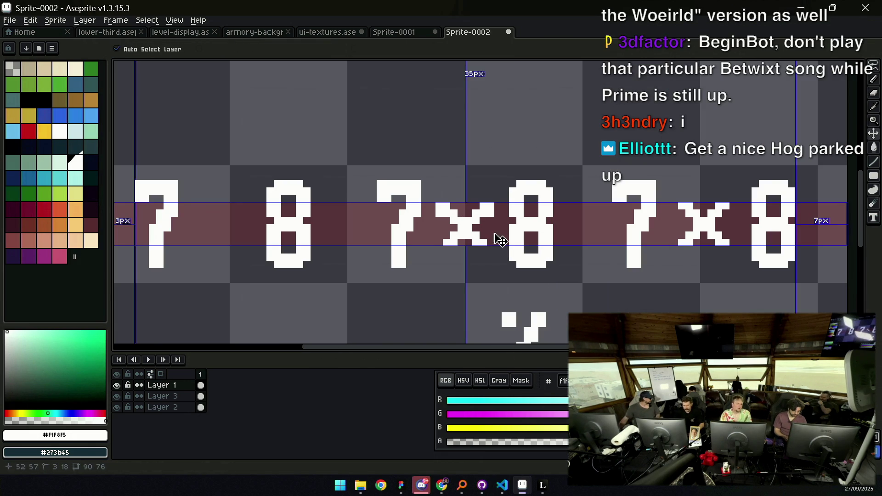
pyautogui.hotkey('ctrl', 'z')
pyautogui.hotkey('ctrl', 'z')
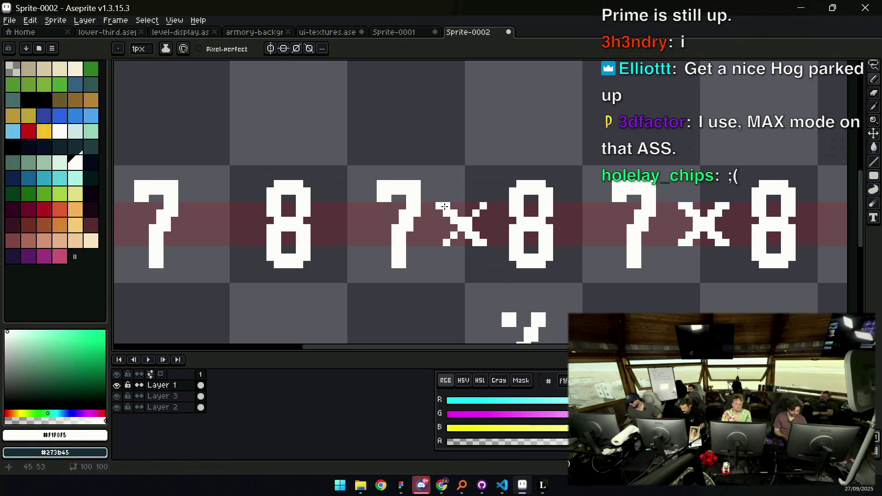
pyautogui.press('z')
pyautogui.scroll(-5, 470, 191)
pyautogui.scroll(5, 495, 184)
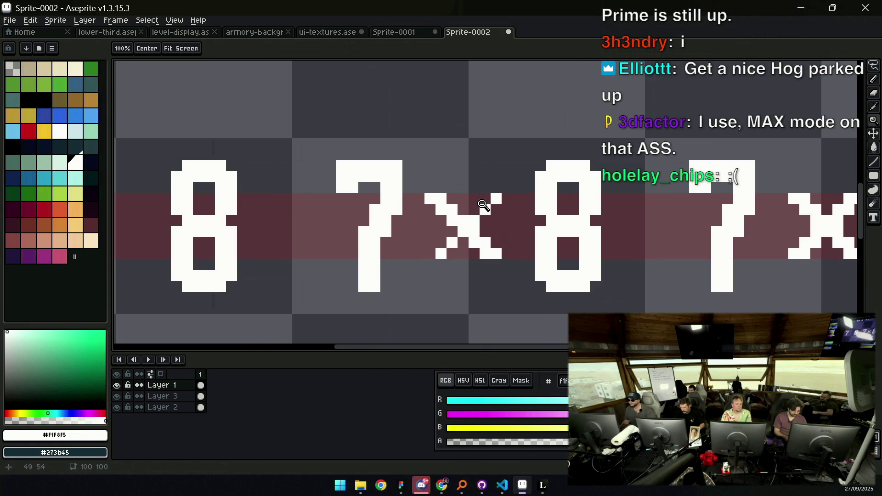
pyautogui.press('b')
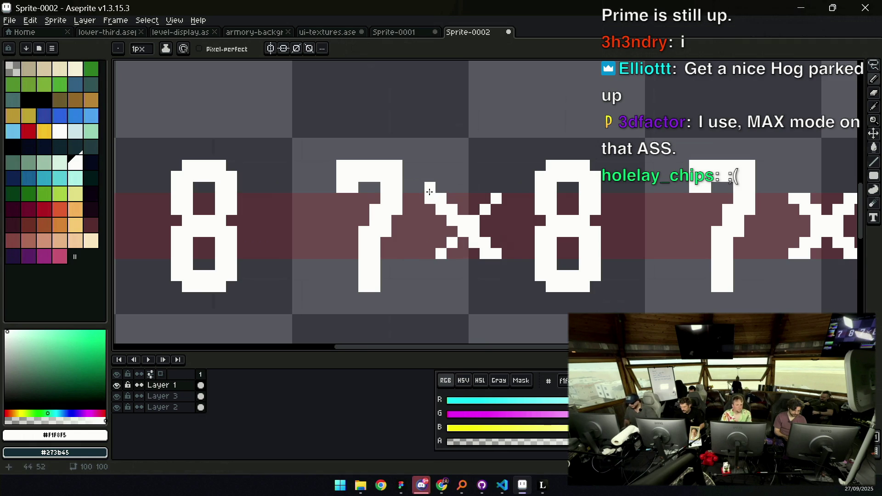
pyautogui.press('b')
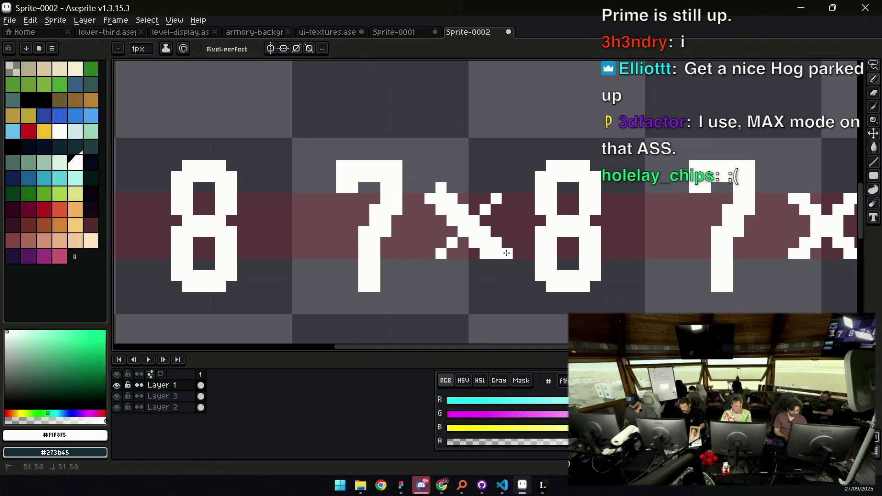
pyautogui.press('z')
pyautogui.press('2')
pyautogui.scroll(6, 508, 199)
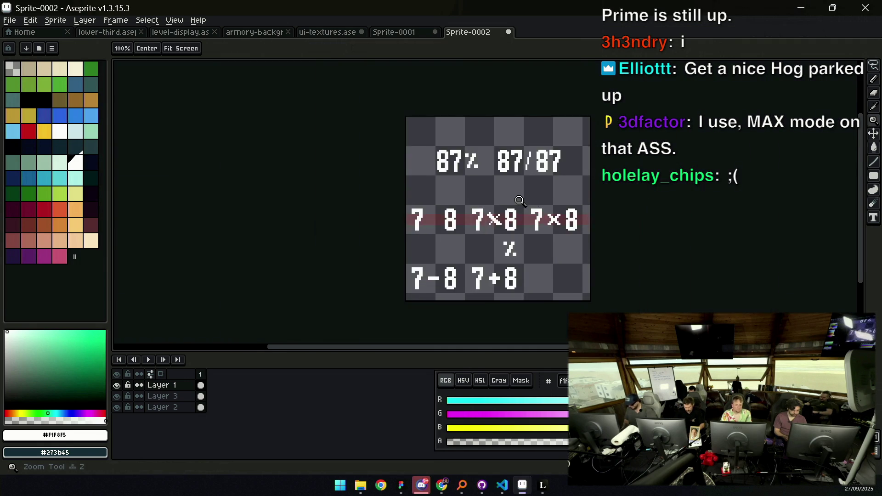
# Erase the × from the middle 7×8
pyautogui.press('b')
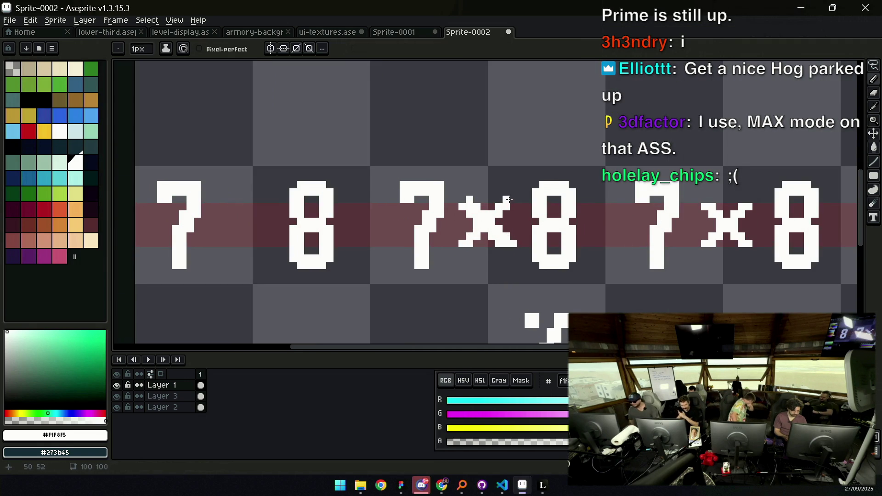
pyautogui.press('z')
pyautogui.scroll(-3, 469, 212)
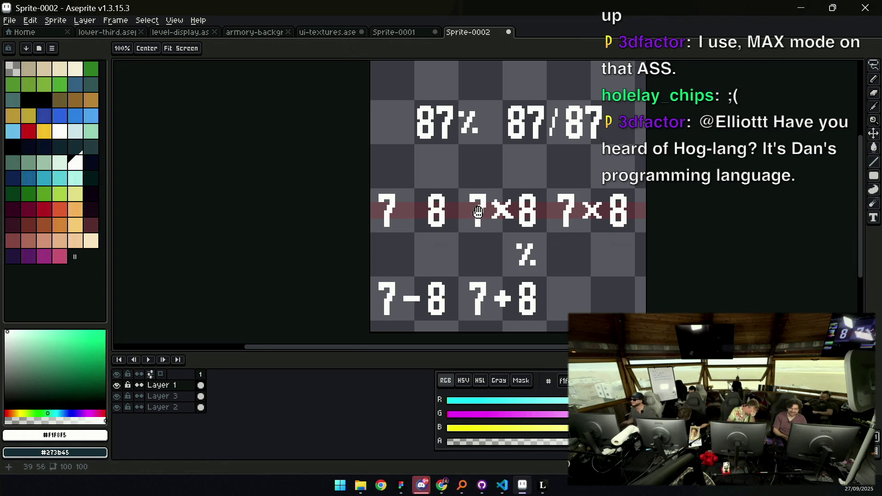
pyautogui.press('z')
pyautogui.scroll(2, 475, 213)
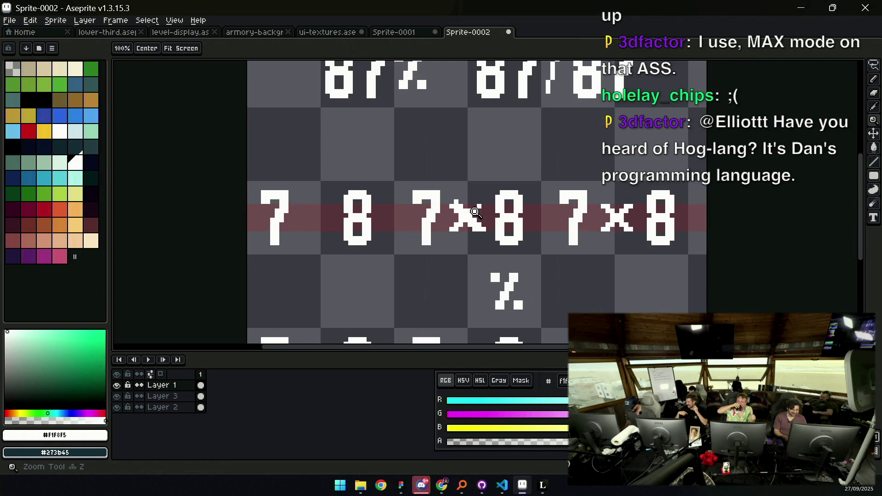
pyautogui.scroll(1, 476, 213)
pyautogui.press('e')
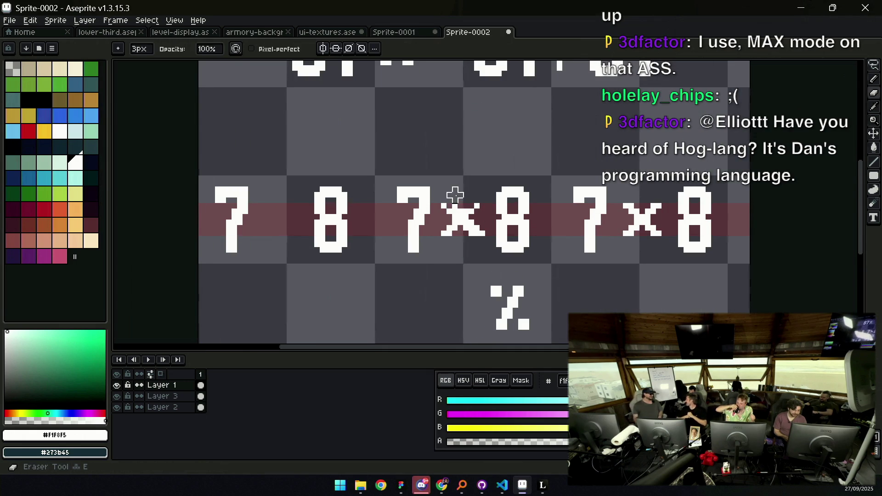
pyautogui.moveTo(449, 205); pyautogui.dragTo(476, 229)
# Redraw a new × between the middle 7 and 8 with the Pencil
pyautogui.press('b')
pyautogui.scroll(3, 478, 216)
pyautogui.moveTo(440, 159)
pyautogui.mouseDown()
pyautogui.moveTo(454, 195)
pyautogui.moveTo(473, 201)
pyautogui.moveTo(508, 244)
pyautogui.moveTo(473, 225)
pyautogui.moveTo(512, 272)
pyautogui.moveTo(541, 270)
pyautogui.moveTo(540, 248)
pyautogui.mouseUp()
pyautogui.press('z')
pyautogui.scroll(-3, 528, 231)
pyautogui.scroll(2, 460, 211)
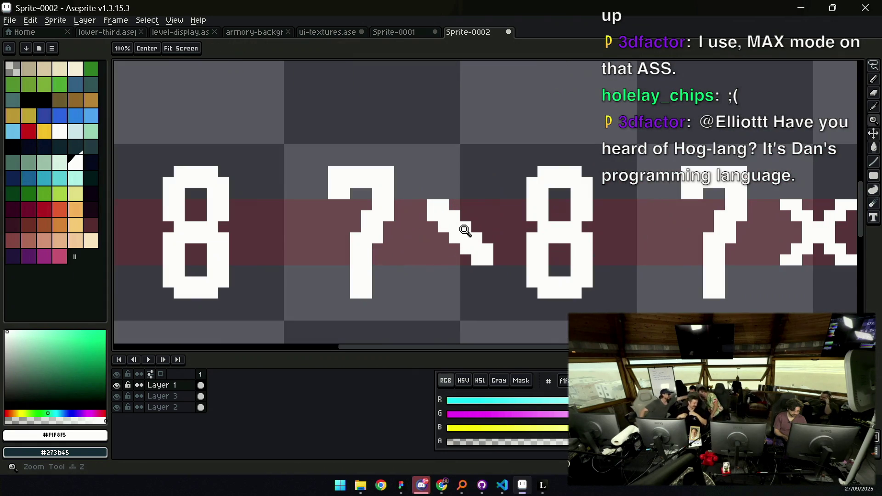
pyautogui.moveTo(430, 257); pyautogui.dragTo(496, 202)
pyautogui.scroll(-4, 483, 196)
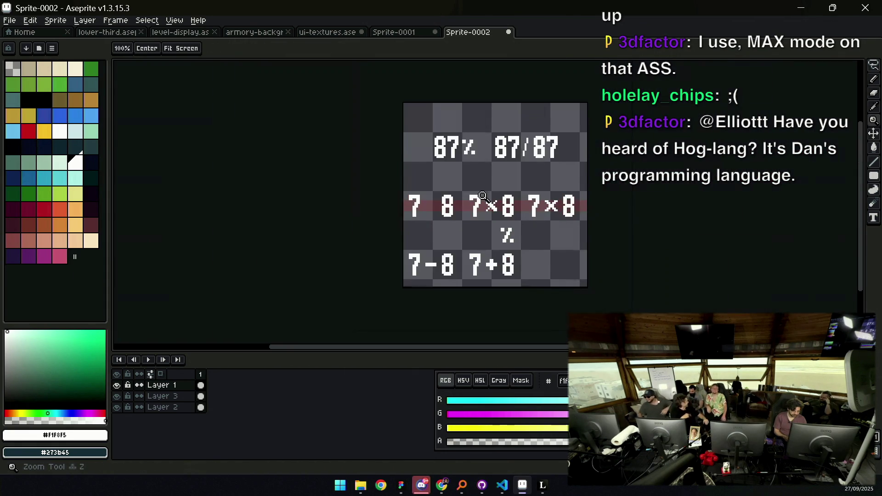
pyautogui.scroll(-2, 482, 197)
pyautogui.scroll(2, 494, 180)
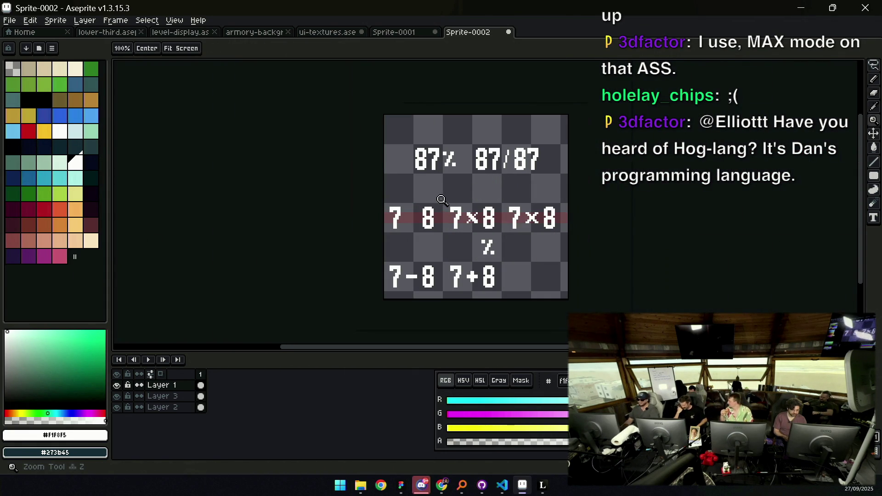
# Move the % glyph into the bottom-right cell with the Rectangular Marquee
pyautogui.click(454, 235)
pyautogui.press('m')
pyautogui.moveTo(478, 232)
pyautogui.mouseDown()
pyautogui.moveTo(523, 275)
pyautogui.moveTo(551, 274)
pyautogui.moveTo(585, 304)
pyautogui.mouseUp()
pyautogui.press('Return')
# Pencil a two-stroke × into the empty slot between the first 7 and 8
pyautogui.press('z')
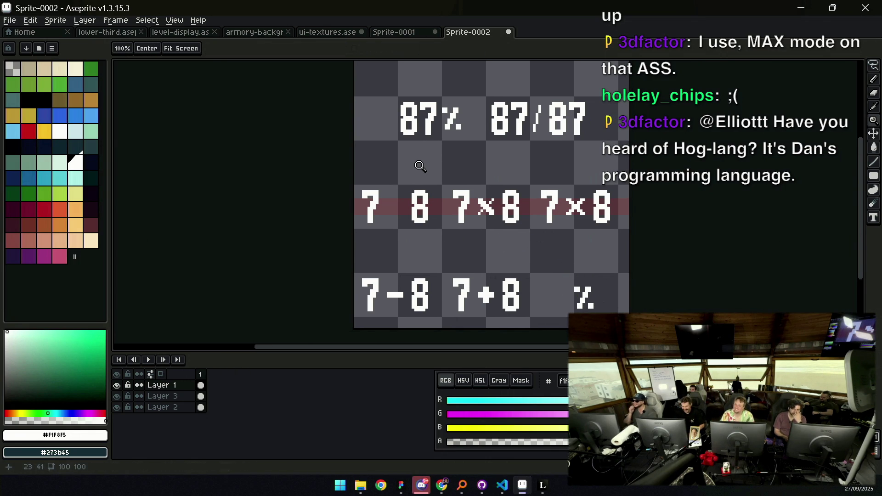
pyautogui.click(419, 198)
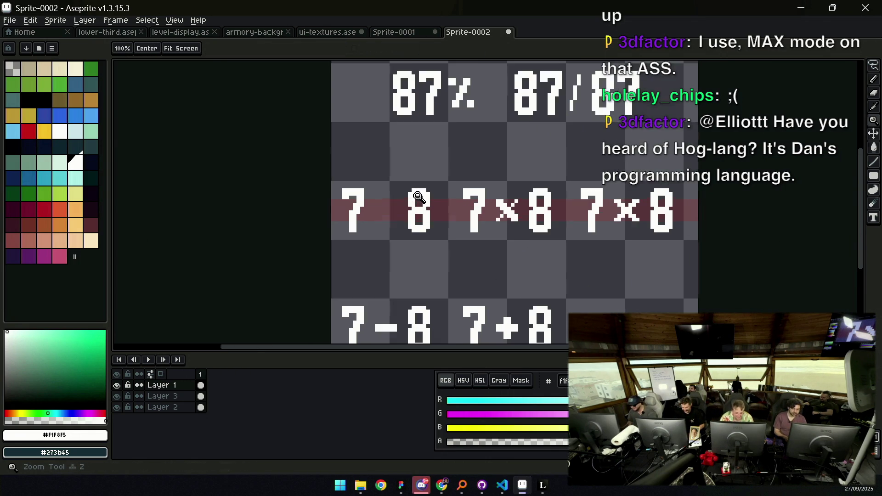
pyautogui.click(419, 198)
pyautogui.click(400, 197)
pyautogui.click(401, 207)
pyautogui.press('b')
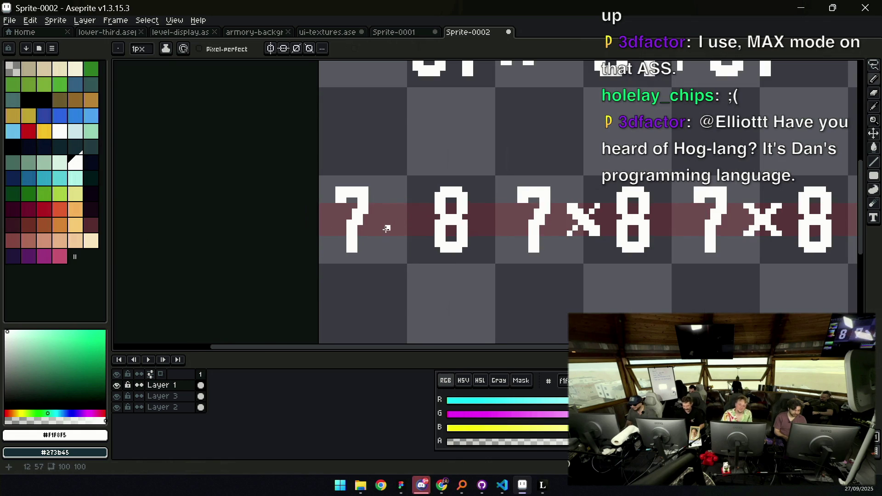
pyautogui.moveTo(389, 228); pyautogui.dragTo(416, 206)
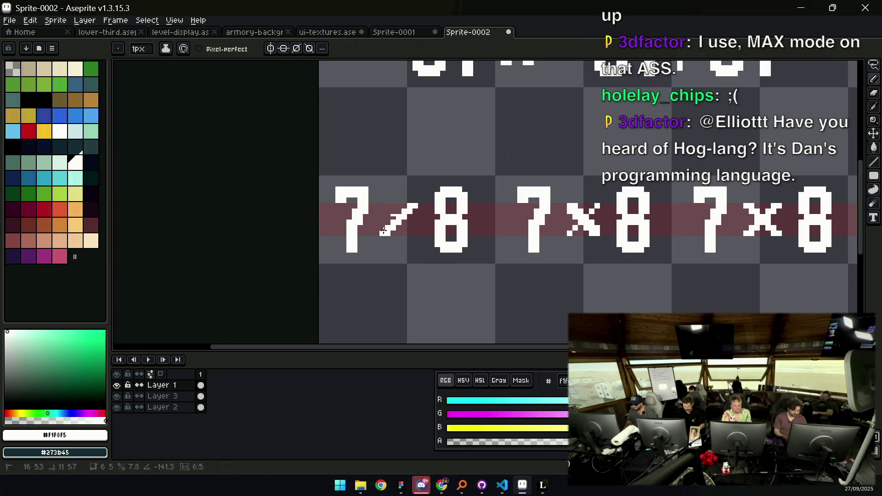
pyautogui.moveTo(376, 234)
pyautogui.mouseDown()
pyautogui.moveTo(415, 201)
pyautogui.moveTo(406, 235)
pyautogui.mouseUp()
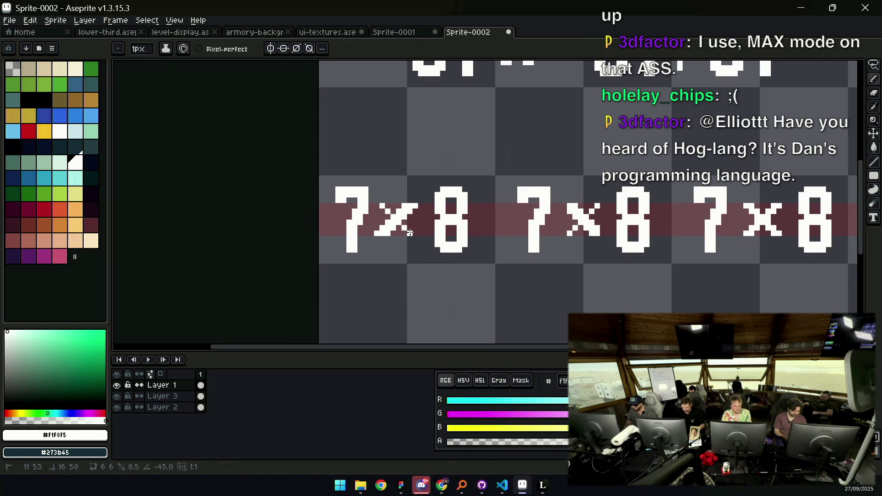
pyautogui.moveTo(415, 233); pyautogui.dragTo(392, 205)
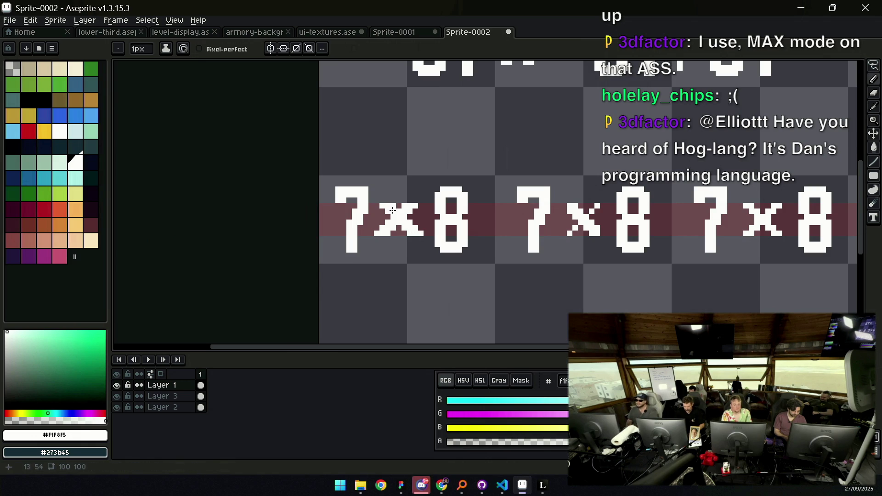
pyautogui.press('e')
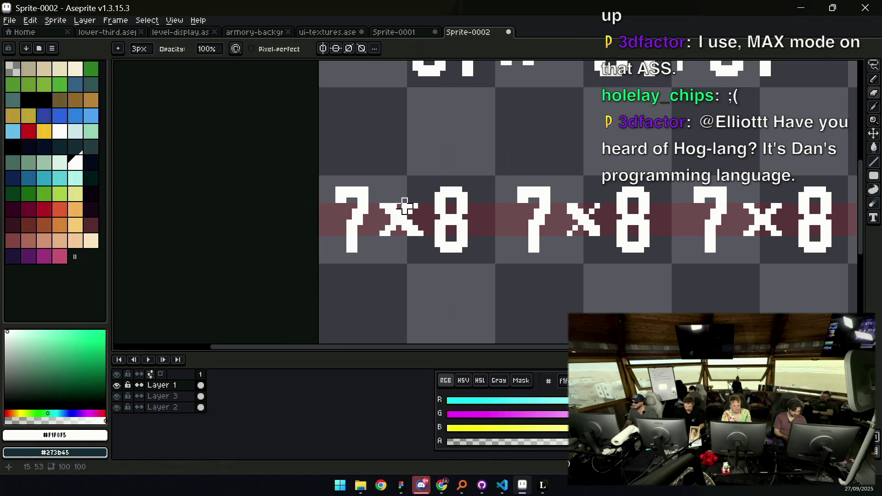
pyautogui.press('b')
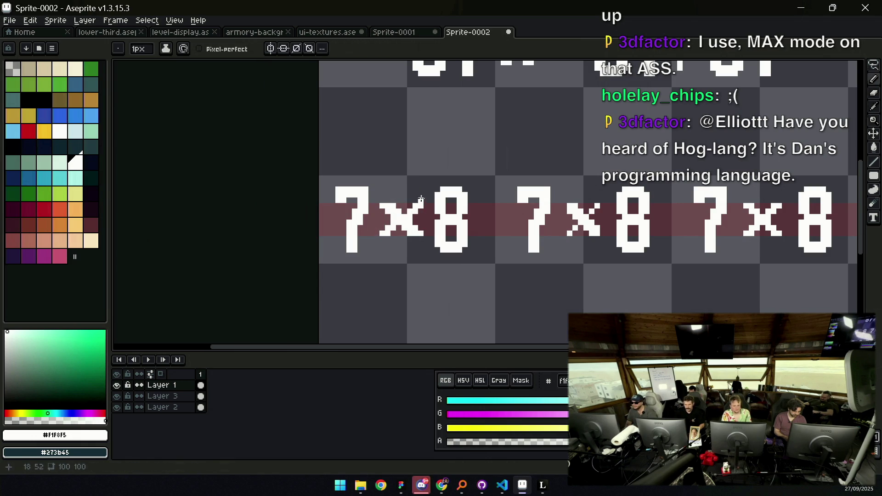
pyautogui.press('z')
pyautogui.scroll(-5, 433, 173)
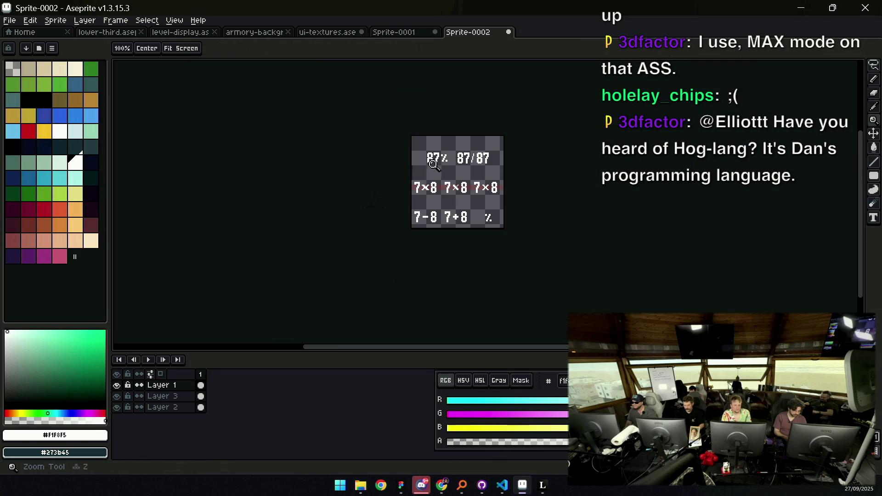
# Erase the first 7×8's ×, try moving it with the Lasso, and undo the move
pyautogui.scroll(2, 441, 173)
pyautogui.scroll(2, 434, 184)
pyautogui.press('e')
pyautogui.moveTo(390, 205)
pyautogui.mouseDown()
pyautogui.moveTo(400, 213)
pyautogui.moveTo(427, 208)
pyautogui.mouseUp()
pyautogui.scroll(-3, 425, 198)
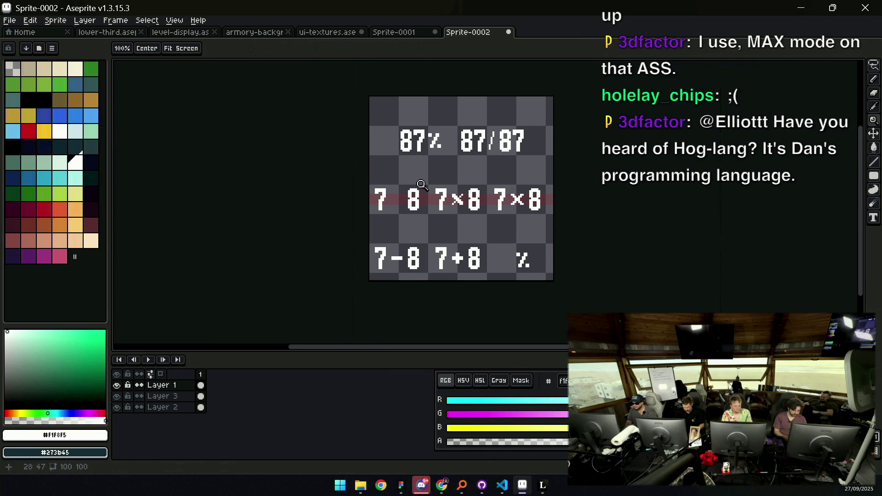
pyautogui.scroll(2, 457, 159)
pyautogui.press('q')
pyautogui.moveTo(454, 155)
pyautogui.mouseDown()
pyautogui.moveTo(467, 239)
pyautogui.moveTo(508, 243)
pyautogui.mouseUp()
pyautogui.click(515, 175)
pyautogui.hotkey('ctrl', 'z')
pyautogui.hotkey('ctrl', 'z')
# Redraw a smaller × between the first 7 and 8 with Pencil lines
pyautogui.press('z')
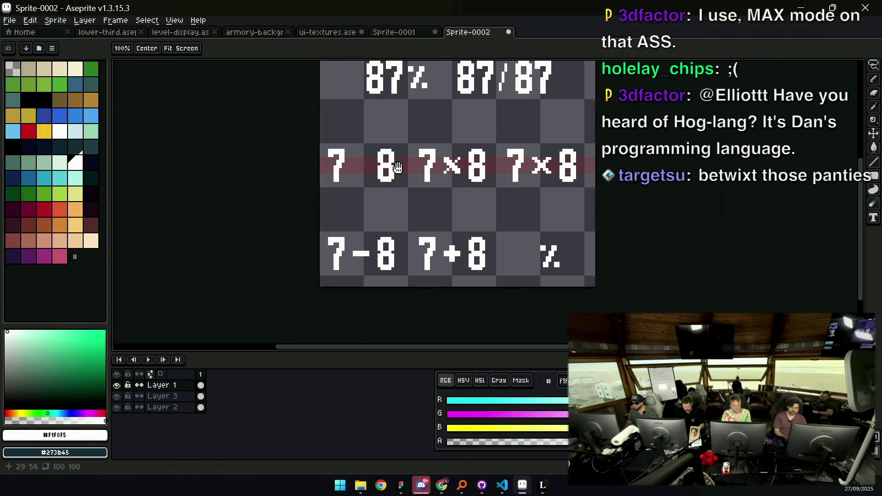
pyautogui.scroll(3, 451, 189)
pyautogui.scroll(1, 450, 188)
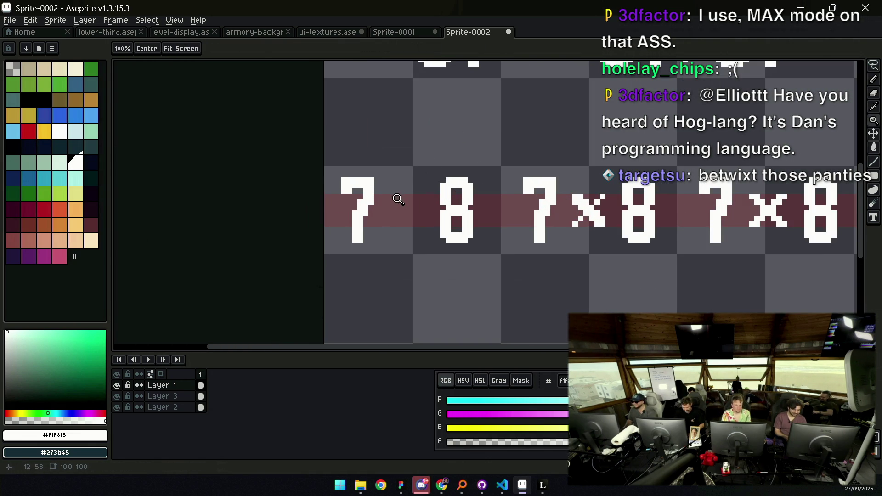
pyautogui.press('b')
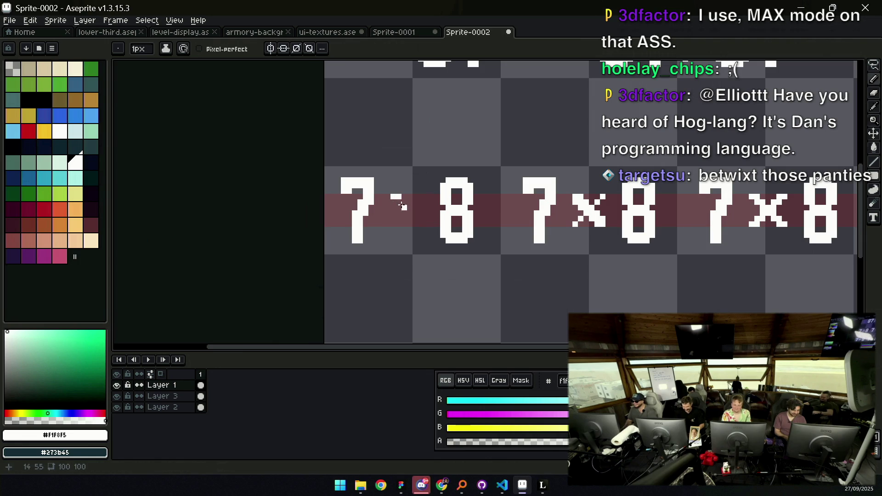
pyautogui.keyDown('shift'); pyautogui.click(410, 223); pyautogui.keyUp('shift')
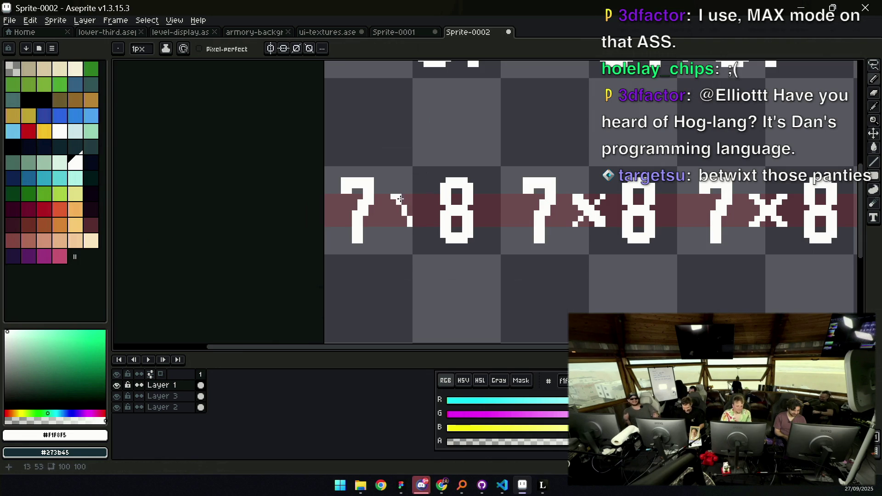
pyautogui.moveTo(396, 204); pyautogui.dragTo(404, 216)
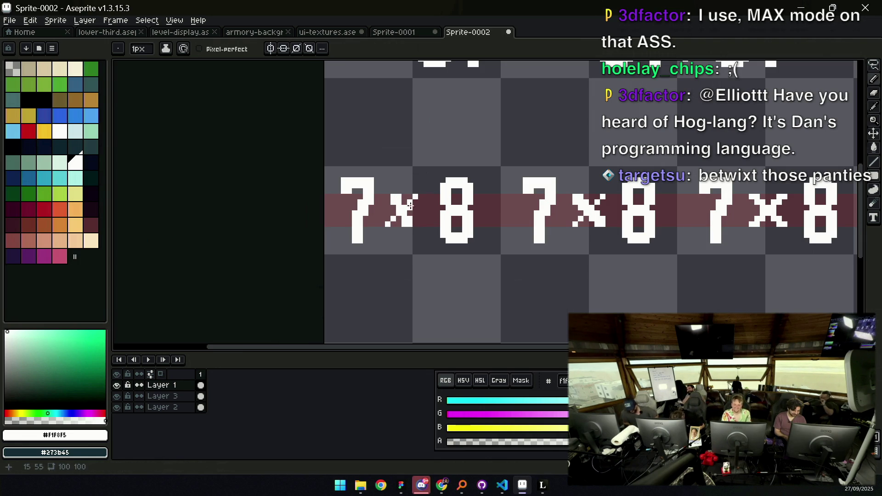
pyautogui.click(382, 225)
pyautogui.keyDown('shift'); pyautogui.click(411, 194); pyautogui.keyUp('shift')
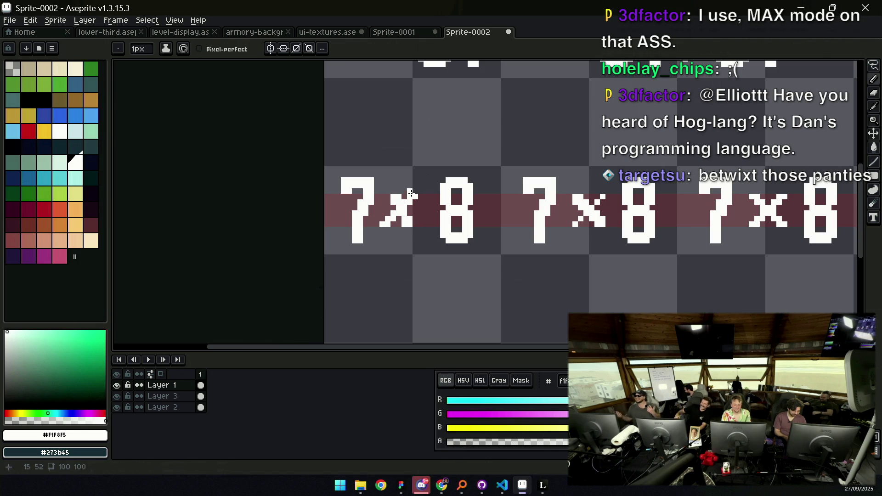
pyautogui.press('e')
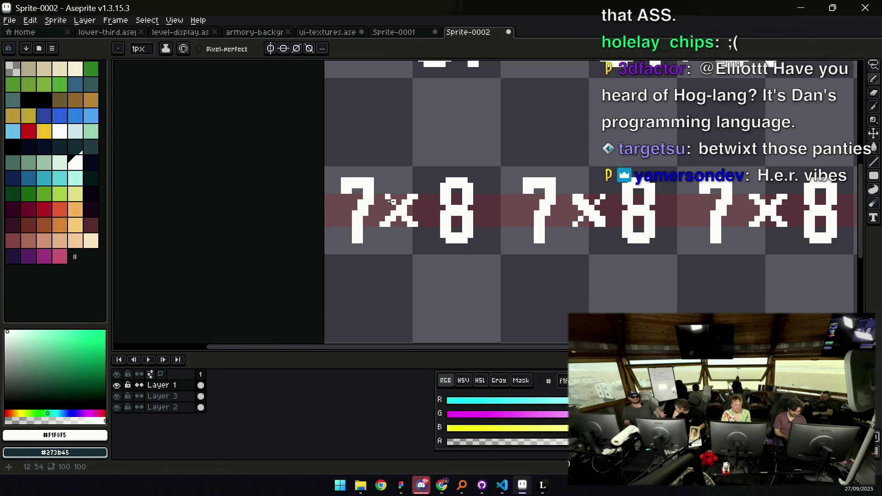
# Try a Lasso selection around the middle and right 7×8, then clear it
pyautogui.press('z')
pyautogui.scroll(-4, 394, 180)
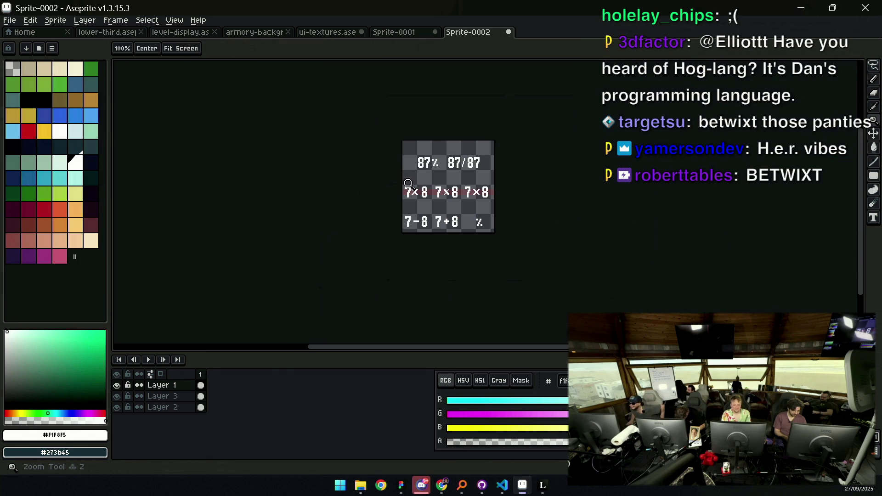
pyautogui.scroll(4, 408, 184)
pyautogui.scroll(-3, 389, 196)
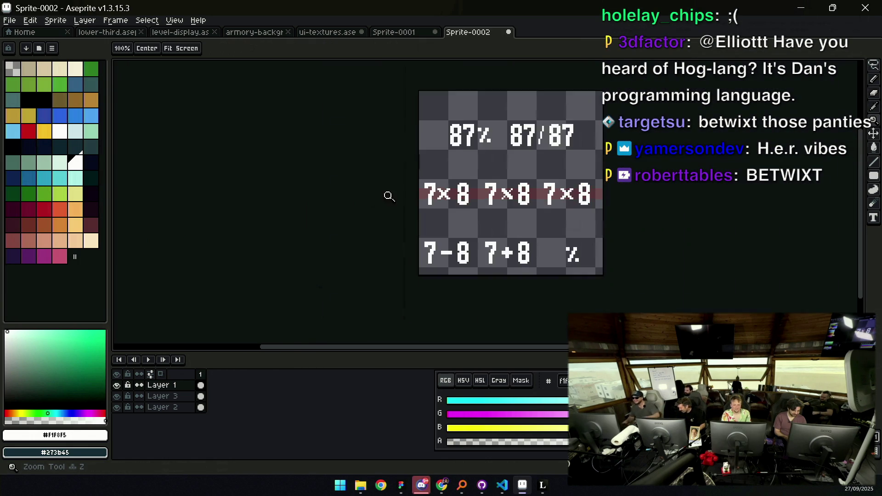
pyautogui.scroll(-1, 439, 179)
pyautogui.scroll(1, 451, 179)
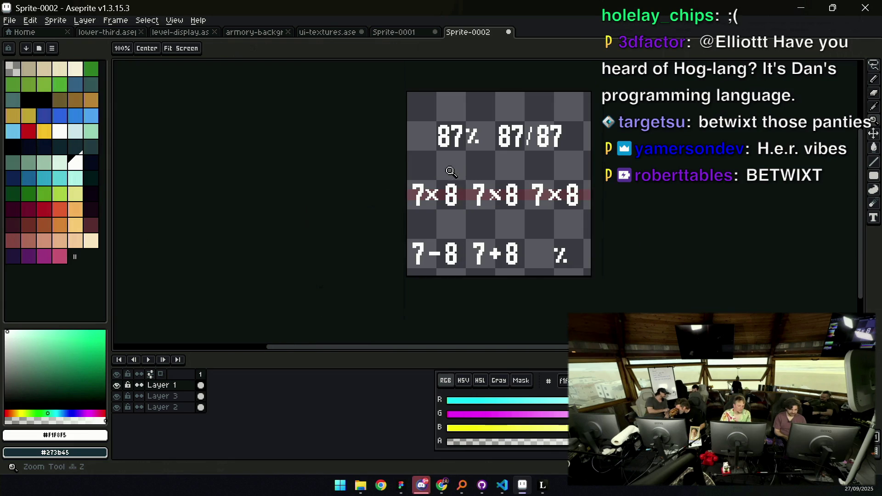
pyautogui.scroll(2, 449, 173)
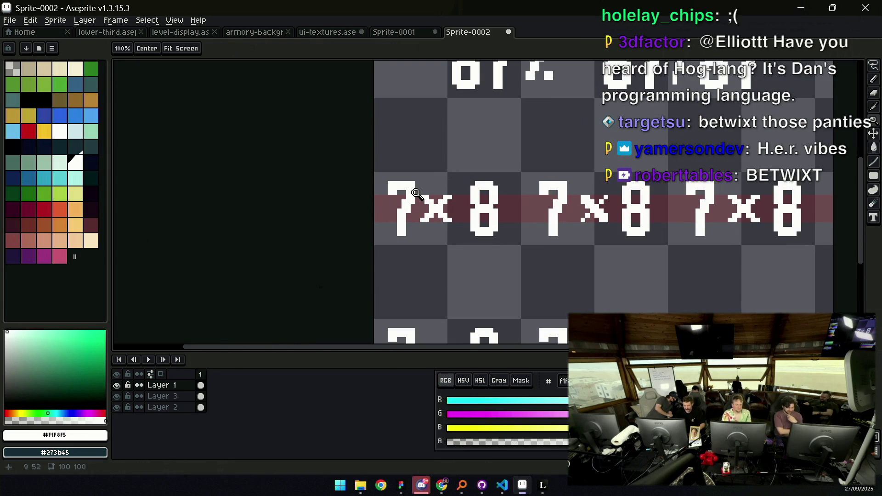
pyautogui.moveTo(538, 152); pyautogui.dragTo(430, 164)
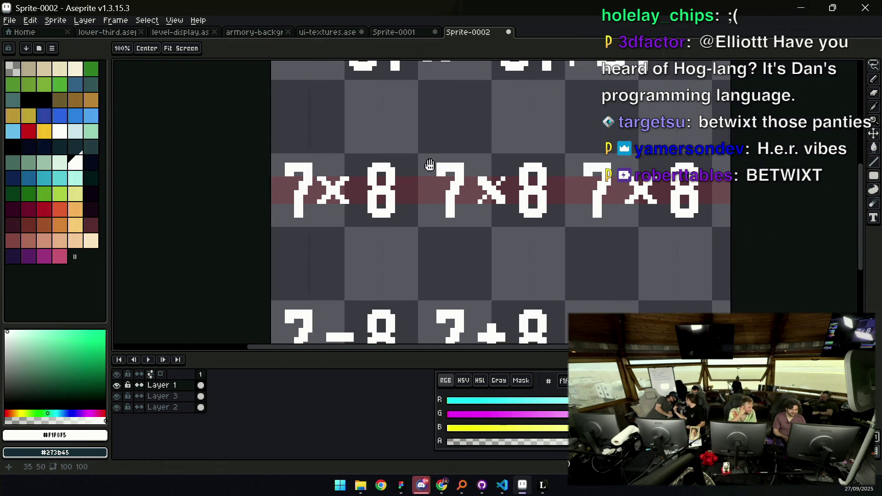
pyautogui.scroll(-1, 429, 164)
pyautogui.scroll(-3, 502, 172)
pyautogui.scroll(1, 503, 173)
pyautogui.press('q')
pyautogui.moveTo(487, 166)
pyautogui.mouseDown()
pyautogui.moveTo(472, 238)
pyautogui.moveTo(487, 164)
pyautogui.mouseUp()
pyautogui.click(490, 144)
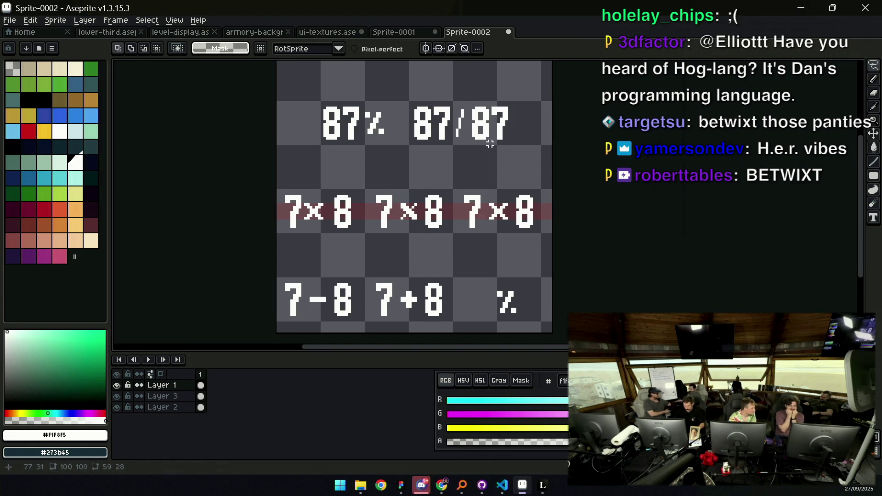
# Lasso-select the middle 7×8's × sign after briefly selecting the %
pyautogui.moveTo(491, 144); pyautogui.dragTo(481, 68)
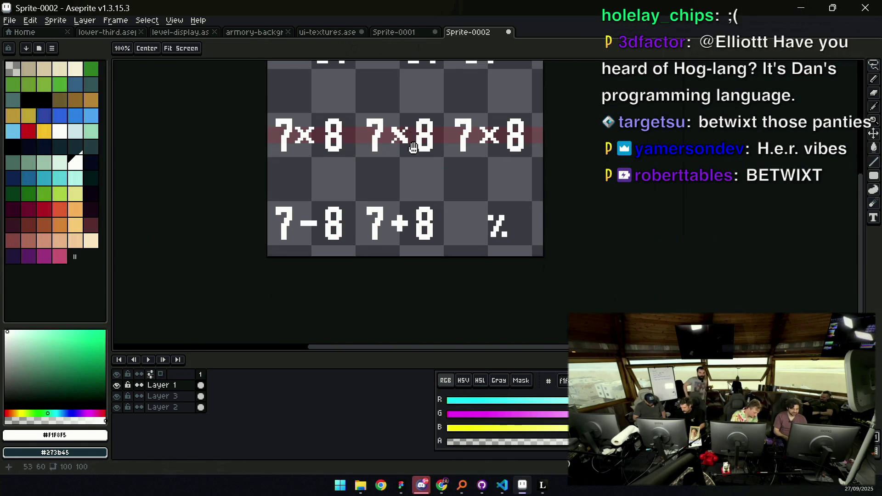
pyautogui.moveTo(508, 199)
pyautogui.mouseDown()
pyautogui.moveTo(488, 244)
pyautogui.moveTo(507, 201)
pyautogui.mouseUp()
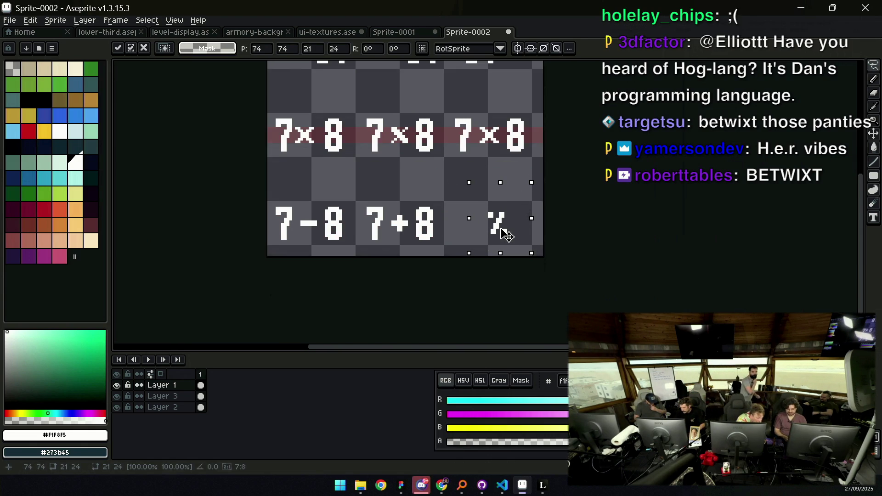
pyautogui.moveTo(393, 167)
pyautogui.mouseDown()
pyautogui.moveTo(426, 173)
pyautogui.moveTo(432, 193)
pyautogui.mouseUp()
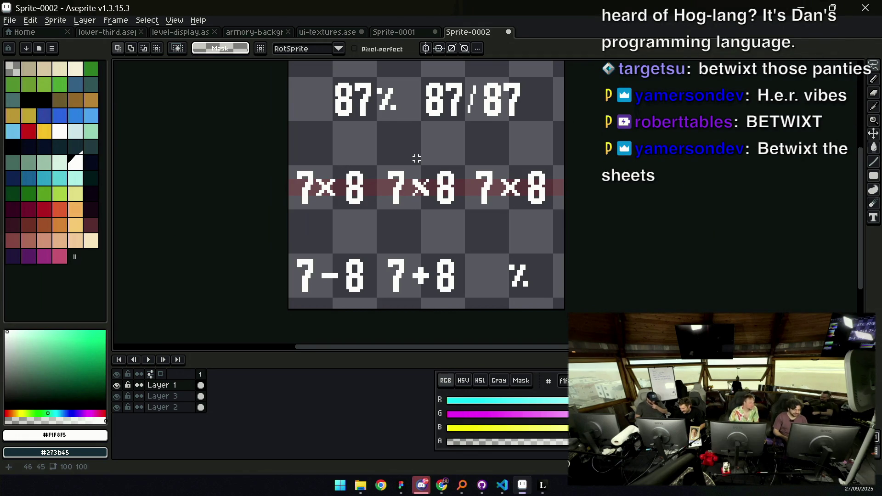
pyautogui.scroll(2, 457, 184)
pyautogui.moveTo(427, 169); pyautogui.dragTo(448, 173)
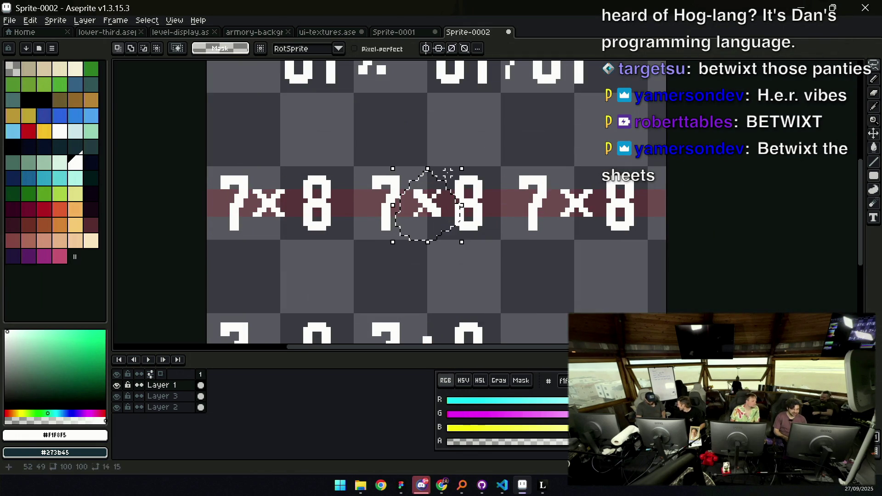
# Start a 'betw' text entry in the empty row, then cancel it
pyautogui.click(458, 211)
pyautogui.moveTo(457, 212); pyautogui.dragTo(452, 215)
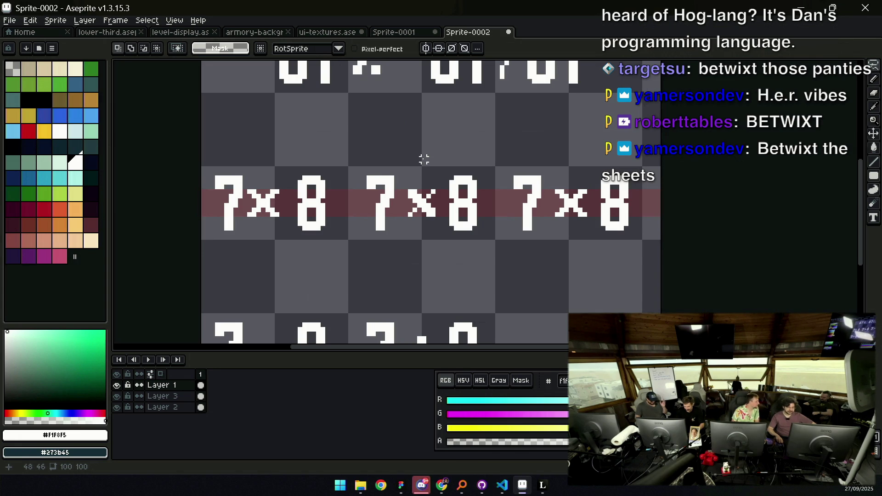
pyautogui.press('t')
pyautogui.click(336, 263)
pyautogui.write('be')
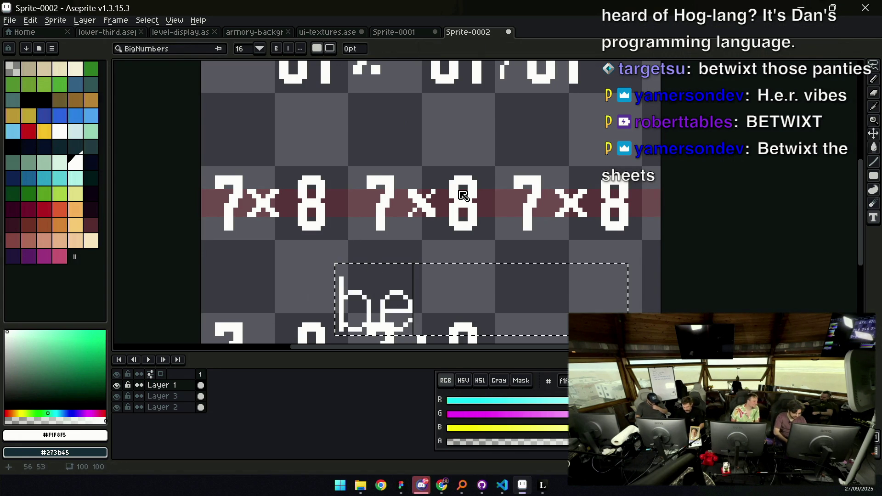
pyautogui.write('tw')
pyautogui.press('Escape')
# Lasso the middle ×, place its copy alone in the empty row, and commit
pyautogui.press('h')
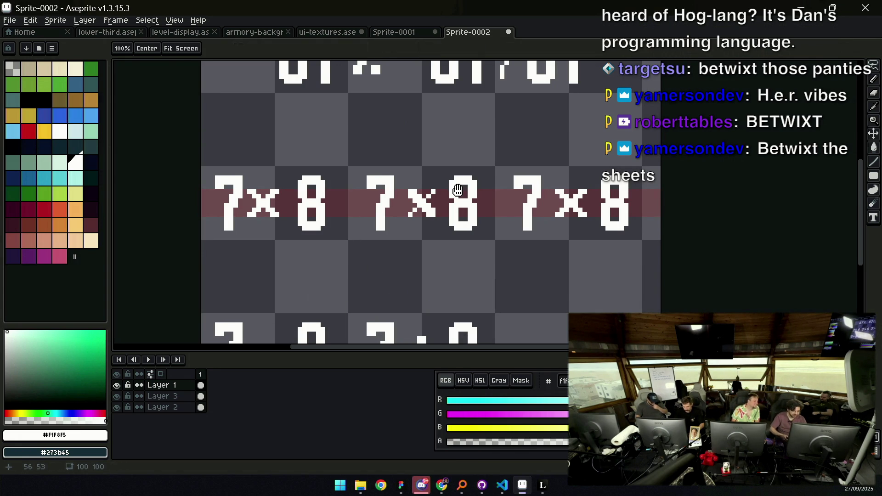
pyautogui.moveTo(438, 270); pyautogui.dragTo(438, 217)
pyautogui.press('z')
pyautogui.click(407, 202)
pyautogui.press('q')
pyautogui.moveTo(408, 104)
pyautogui.mouseDown()
pyautogui.moveTo(414, 135)
pyautogui.moveTo(447, 143)
pyautogui.moveTo(404, 147)
pyautogui.moveTo(430, 140)
pyautogui.moveTo(432, 227)
pyautogui.mouseUp()
pyautogui.press('Return')
pyautogui.moveTo(340, 216); pyautogui.dragTo(406, 218)
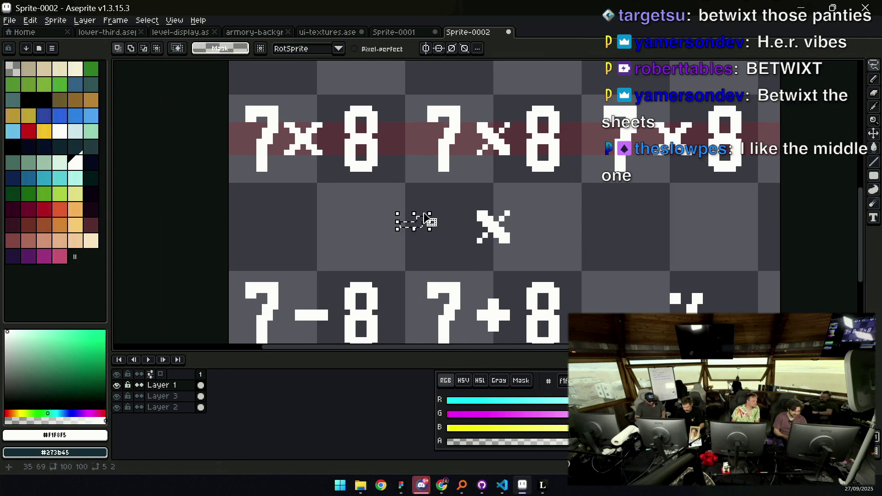
pyautogui.press('z')
pyautogui.click(409, 220)
# Draw the pixel letter b, then move it further left
pyautogui.press('b')
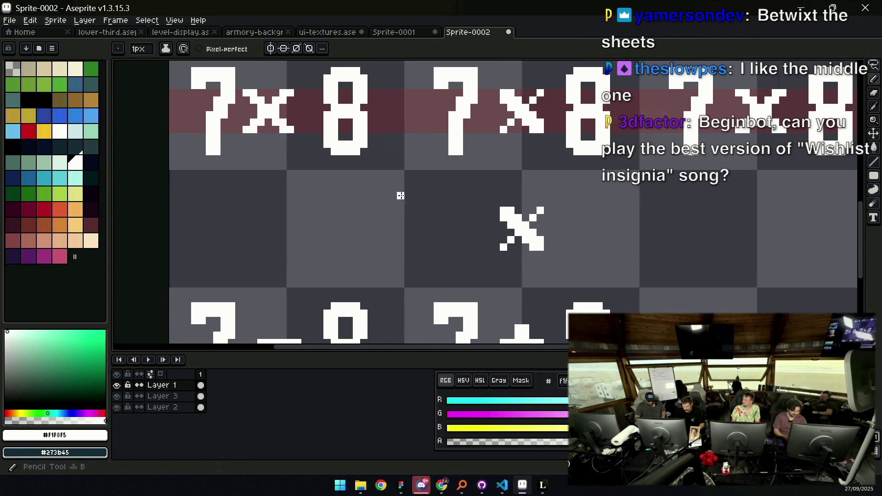
pyautogui.moveTo(407, 195); pyautogui.dragTo(408, 250)
pyautogui.click(416, 216)
pyautogui.moveTo(430, 211); pyautogui.dragTo(436, 219)
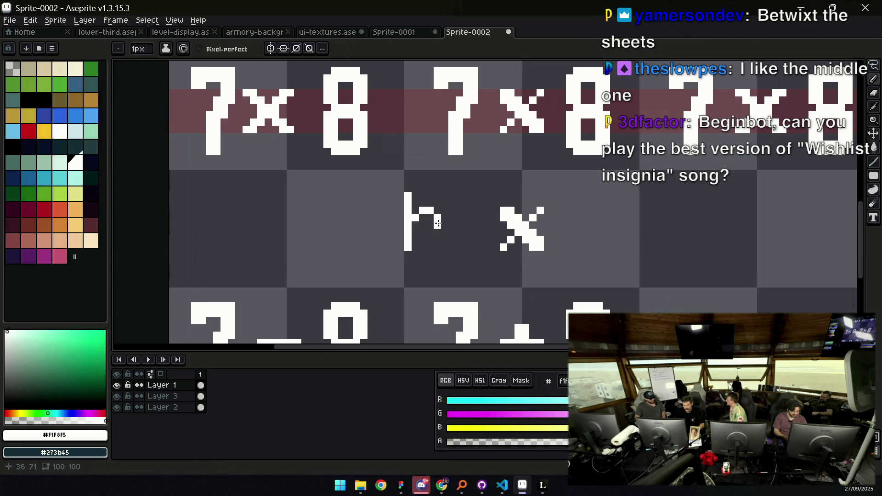
pyautogui.moveTo(431, 249); pyautogui.dragTo(415, 245)
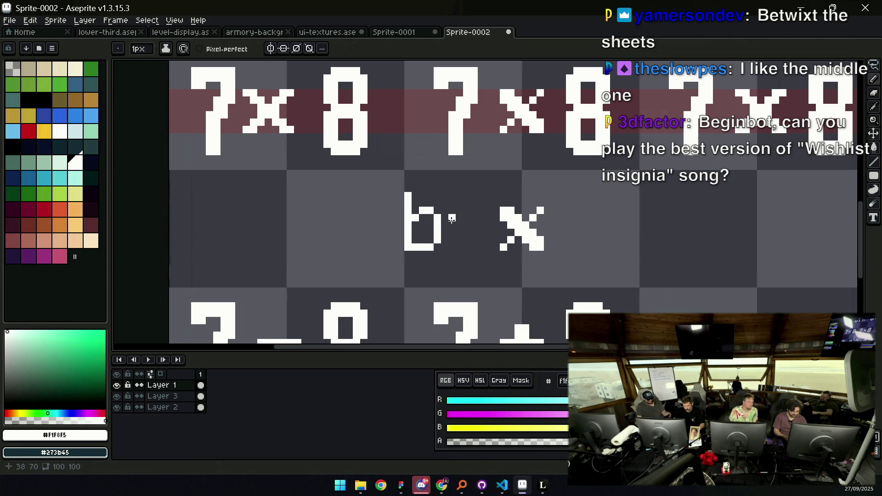
pyautogui.hscroll(-2, 452, 226)
pyautogui.press('m')
pyautogui.moveTo(431, 253); pyautogui.dragTo(516, 177)
pyautogui.moveTo(488, 223)
pyautogui.mouseDown()
pyautogui.moveTo(421, 223)
pyautogui.moveTo(463, 221)
pyautogui.moveTo(432, 242)
pyautogui.moveTo(456, 242)
pyautogui.mouseUp()
pyautogui.hotkey('ctrl', 'd')
# Draw the t after the b, shift it right and widen its crossbar
pyautogui.press('b')
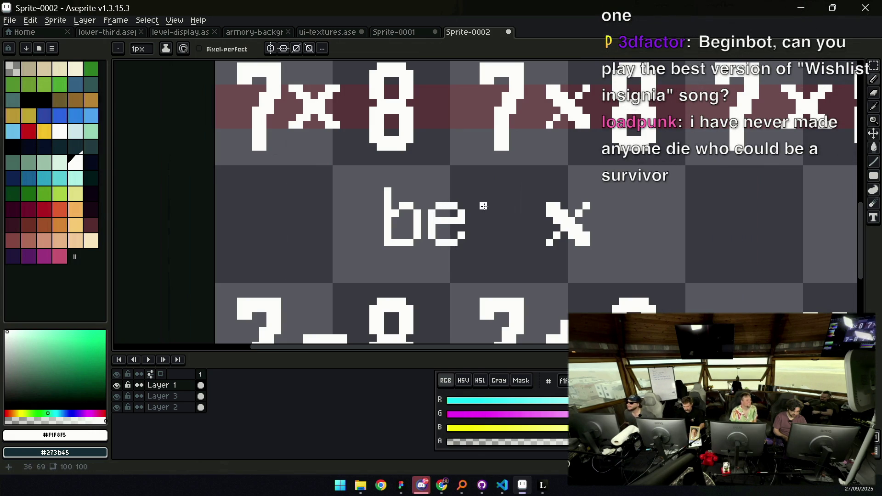
pyautogui.moveTo(483, 191); pyautogui.dragTo(486, 238)
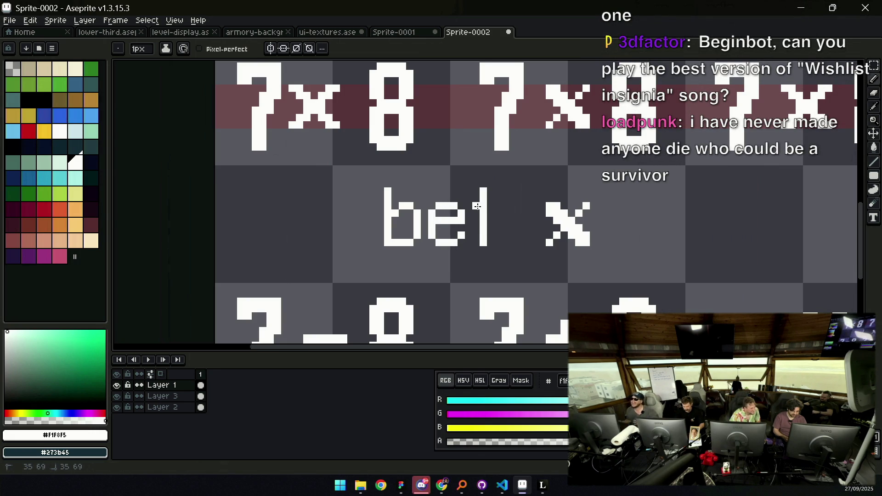
pyautogui.moveTo(482, 178); pyautogui.dragTo(510, 262)
pyautogui.moveTo(496, 221); pyautogui.dragTo(503, 221)
pyautogui.hotkey('ctrl', 'd')
# Move the separate × right to make room and draw the w after 'bet'
pyautogui.press('b')
pyautogui.press('m')
pyautogui.hscroll(2, 504, 203)
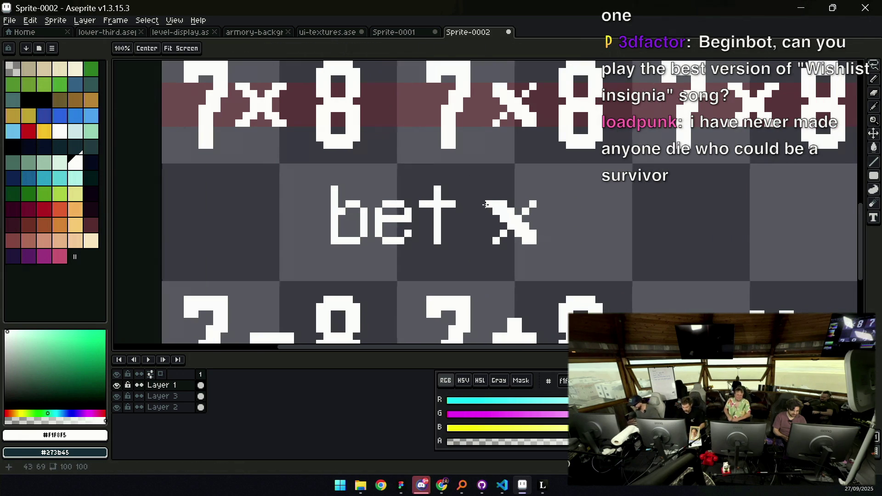
pyautogui.moveTo(475, 181); pyautogui.dragTo(553, 260)
pyautogui.moveTo(493, 210); pyautogui.dragTo(588, 211)
pyautogui.press('b')
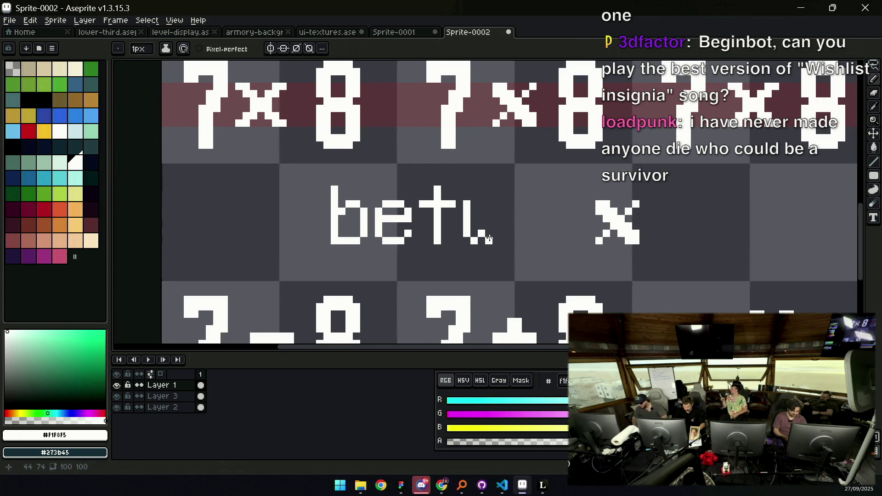
pyautogui.moveTo(489, 233)
pyautogui.mouseDown()
pyautogui.moveTo(499, 236)
pyautogui.moveTo(518, 202)
pyautogui.mouseUp()
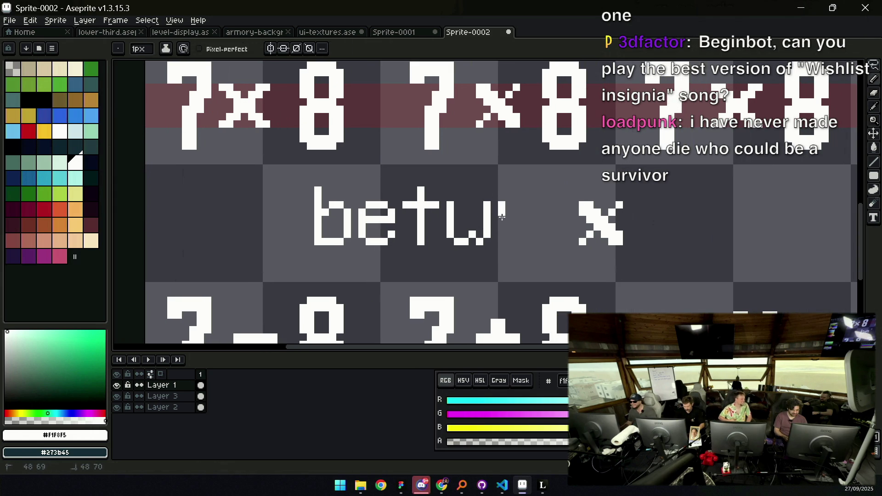
# Place the × next to 'betwi' and add a copy of the t after it
pyautogui.press('m')
pyautogui.moveTo(572, 195); pyautogui.dragTo(627, 250)
pyautogui.moveTo(597, 226)
pyautogui.mouseDown()
pyautogui.moveTo(567, 227)
pyautogui.moveTo(558, 219)
pyautogui.moveTo(563, 205)
pyautogui.mouseUp()
pyautogui.click(582, 190)
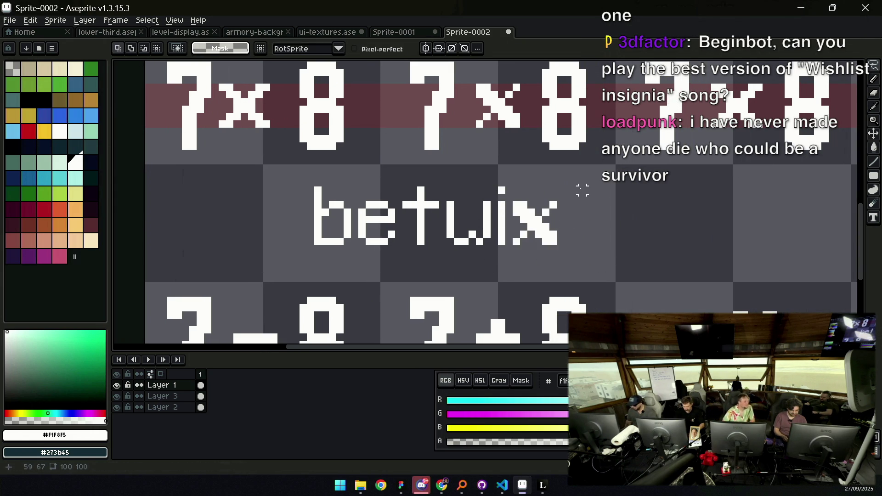
pyautogui.moveTo(412, 182)
pyautogui.mouseDown()
pyautogui.moveTo(436, 252)
pyautogui.moveTo(412, 184)
pyautogui.mouseUp()
pyautogui.moveTo(420, 219); pyautogui.dragTo(581, 219)
pyautogui.press('z')
# Zoom around and select the whole word 'betwixt' to check it, then deselect
pyautogui.scroll(-3, 495, 216)
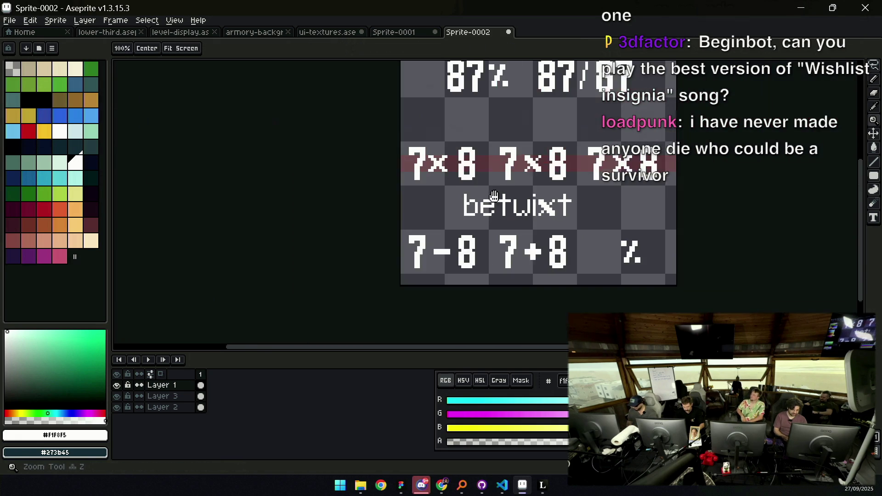
pyautogui.scroll(3, 494, 216)
pyautogui.scroll(2, 495, 216)
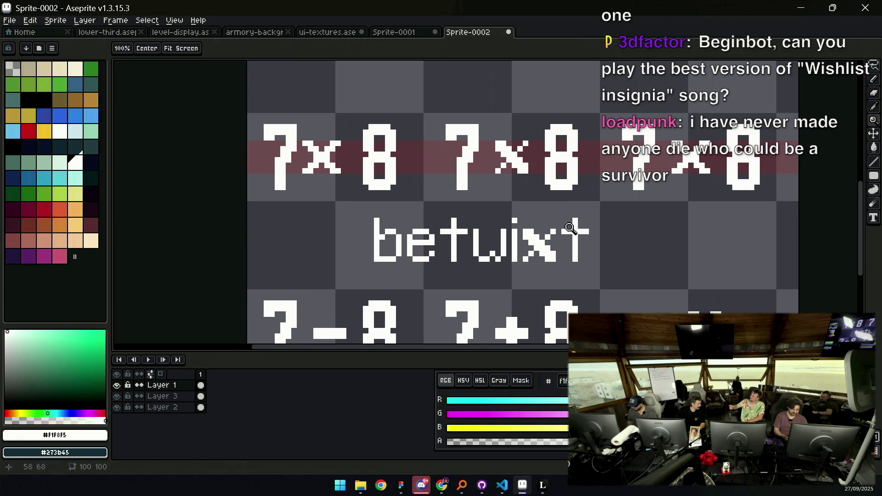
pyautogui.scroll(1, 492, 280)
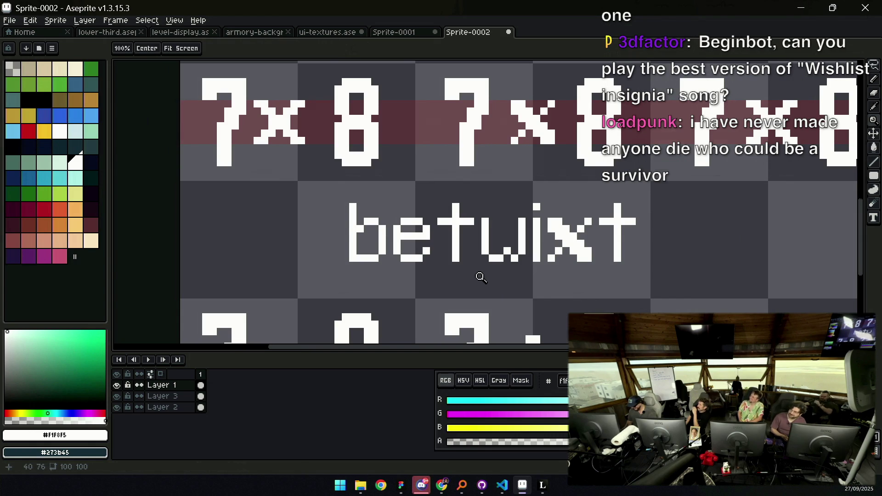
pyautogui.hscroll(1, 510, 230)
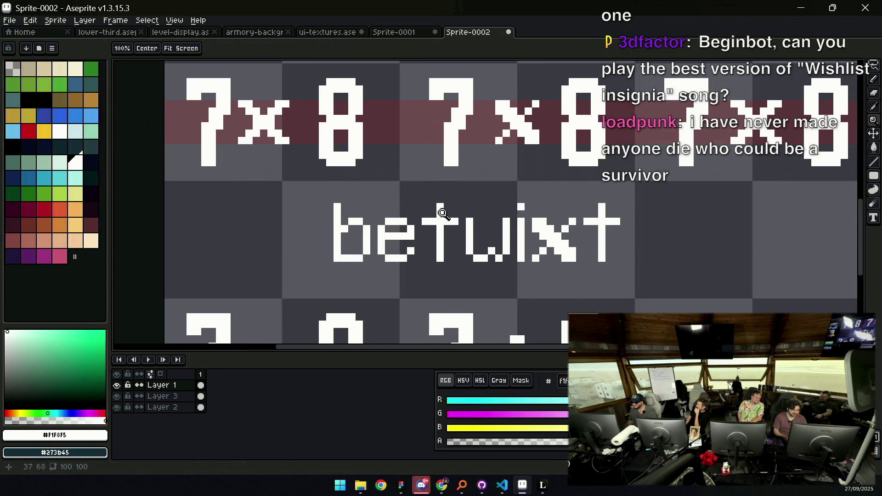
pyautogui.press('b')
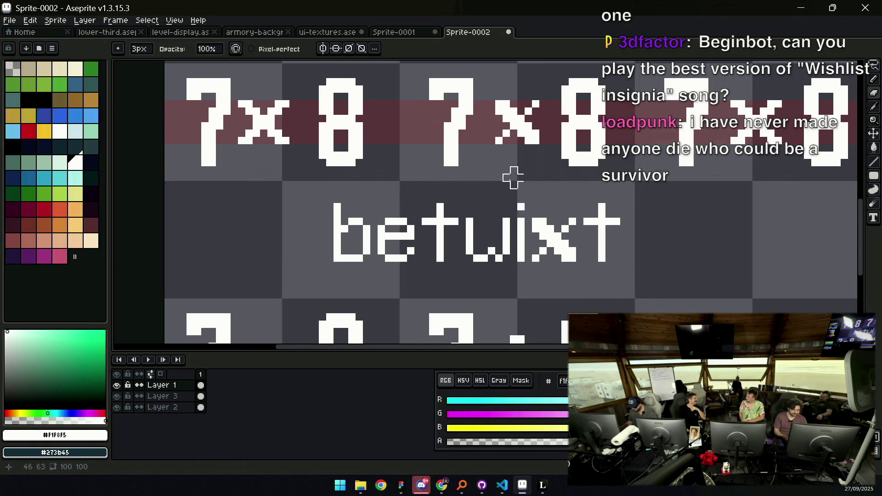
pyautogui.press('z')
pyautogui.scroll(-2, 524, 193)
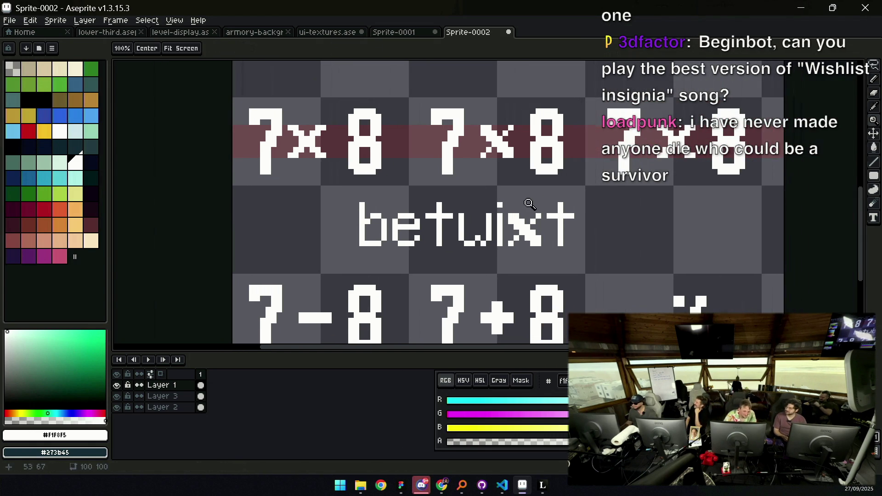
pyautogui.press('m')
pyautogui.moveTo(330, 259)
pyautogui.mouseDown()
pyautogui.moveTo(591, 196)
pyautogui.moveTo(593, 188)
pyautogui.mouseUp()
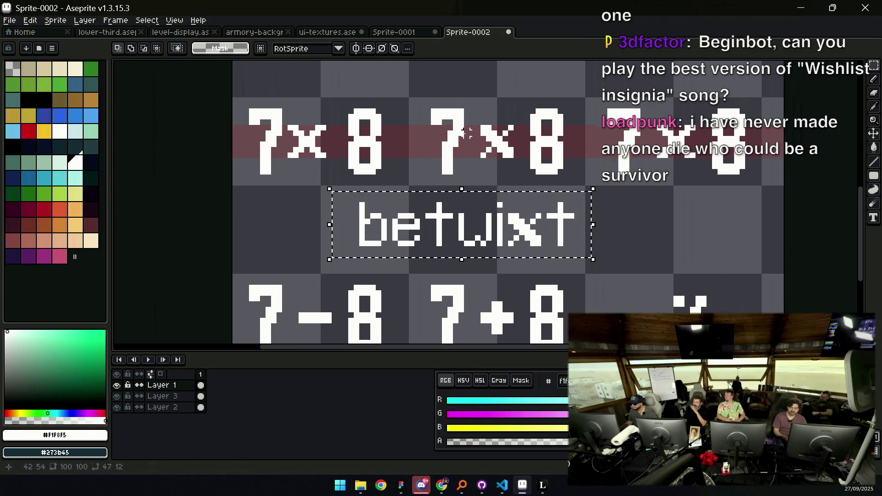
pyautogui.hotkey('ctrl', 'd')
# Check the 'ixt' part of betwixt, then pan the view to show the 87% row
pyautogui.press('z')
pyautogui.scroll(-1, 463, 194)
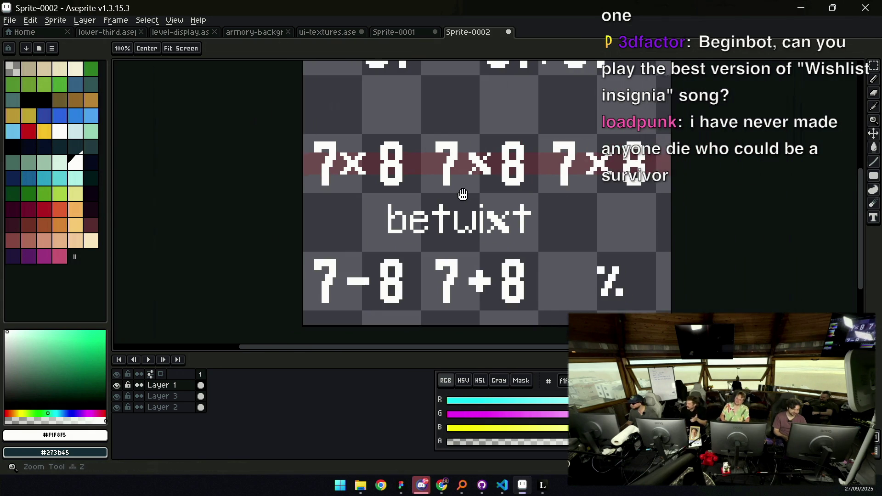
pyautogui.scroll(1, 462, 194)
pyautogui.press('m')
pyautogui.moveTo(445, 249); pyautogui.dragTo(541, 192)
pyautogui.hotkey('ctrl', 'd')
pyautogui.press('z')
pyautogui.scroll(-1, 434, 201)
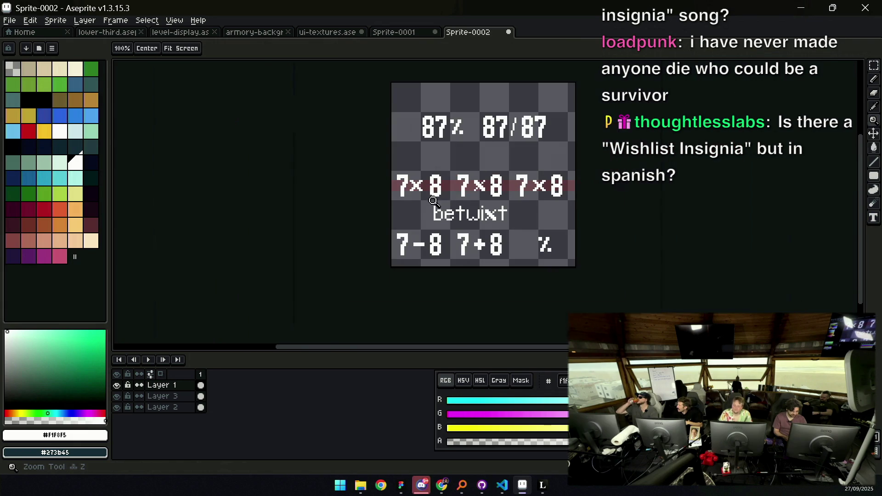
pyautogui.scroll(1, 482, 209)
pyautogui.press('v')
pyautogui.hotkey('ctrl', 'shift', 'd')
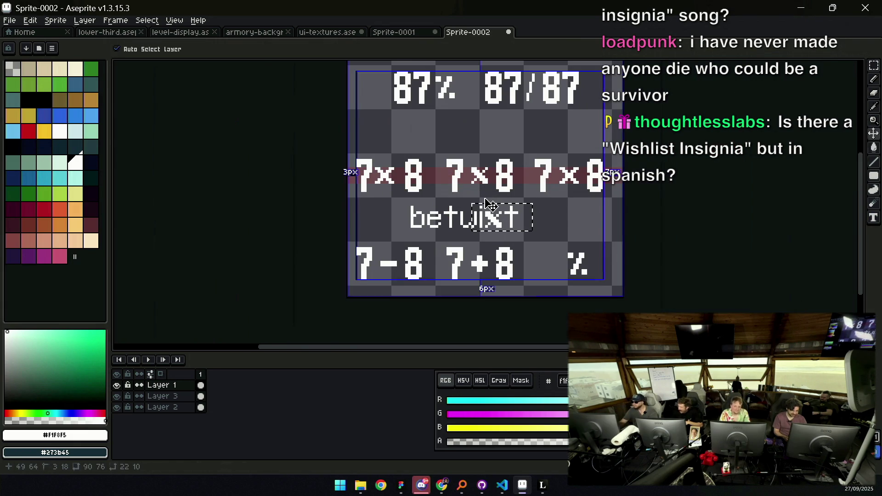
pyautogui.hotkey('ctrl', 'd')
pyautogui.press('z')
pyautogui.scroll(-1, 485, 202)
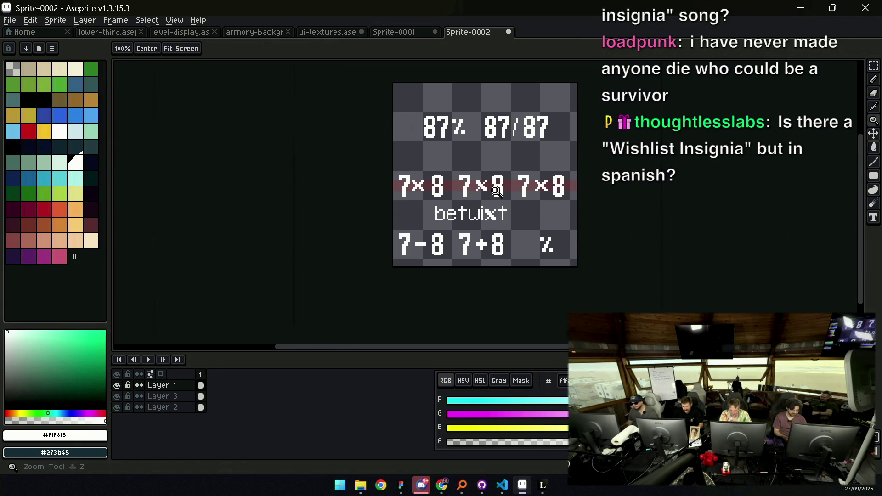
pyautogui.scroll(1, 497, 190)
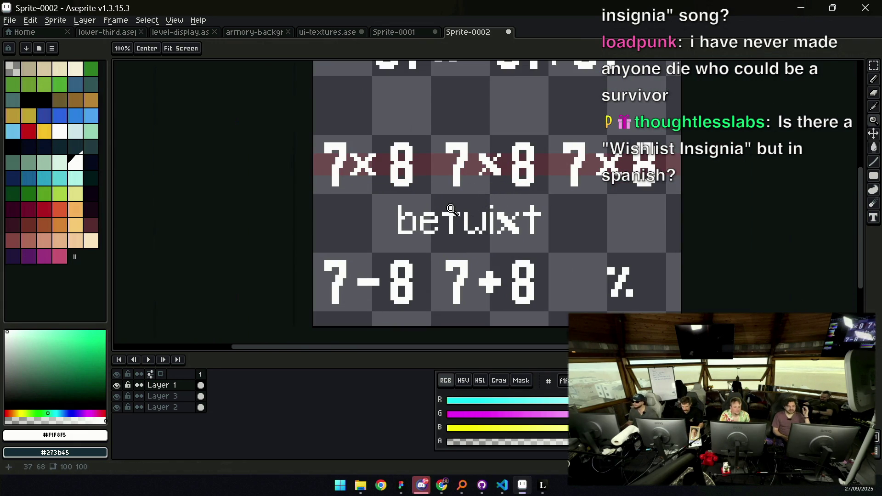
pyautogui.moveTo(473, 171)
pyautogui.mouseDown()
pyautogui.moveTo(453, 184)
pyautogui.moveTo(463, 199)
pyautogui.mouseUp()
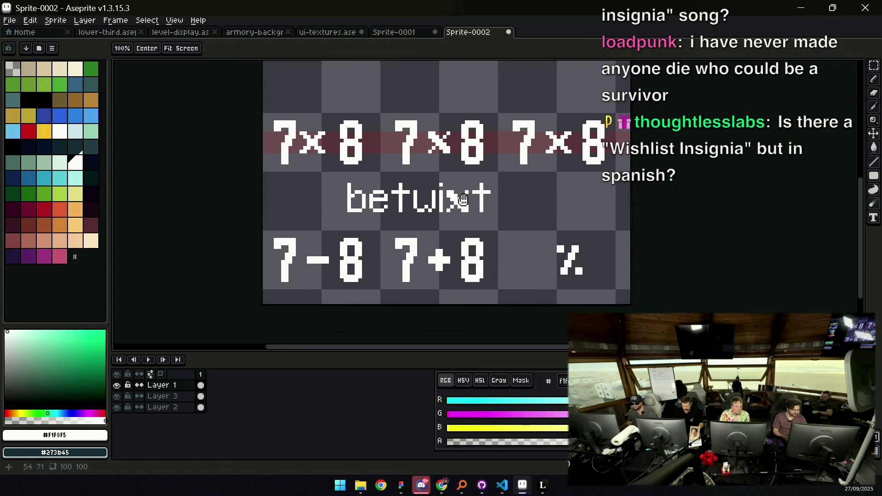
pyautogui.moveTo(450, 163); pyautogui.dragTo(452, 222)
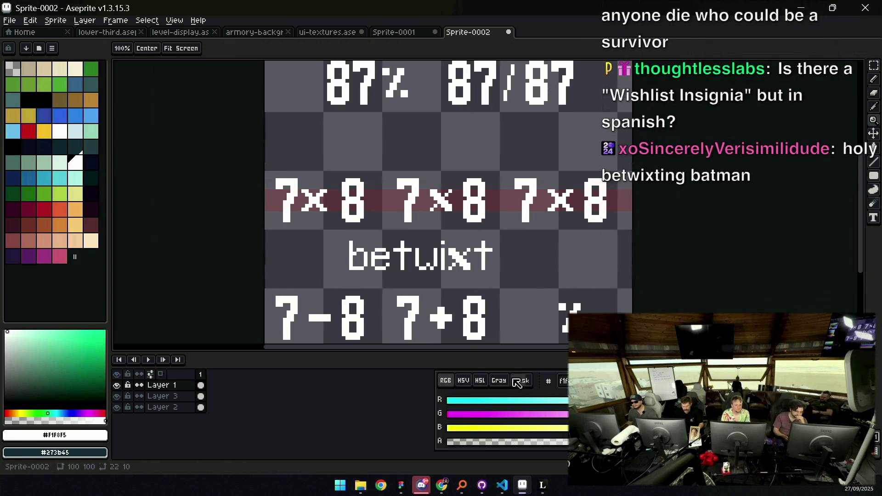
pyautogui.moveTo(441, 482)
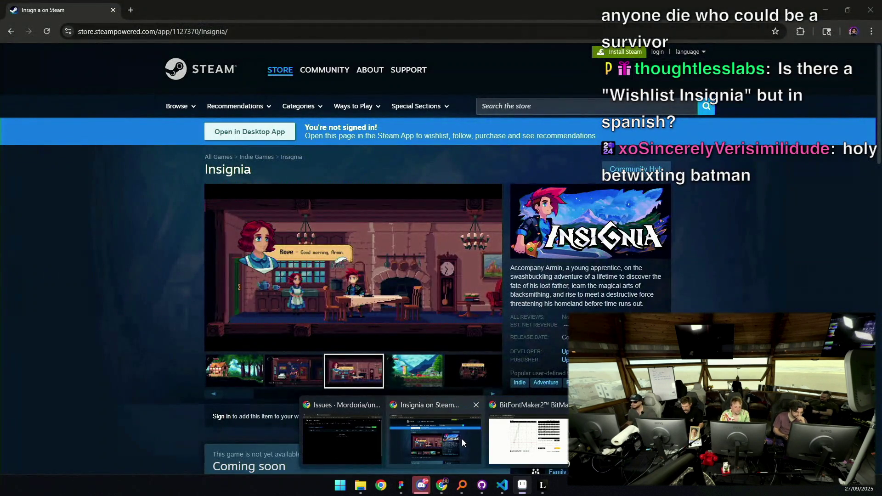
# Search Google for 'balatro numbers' in a new Chrome tab
pyautogui.click(462, 440)
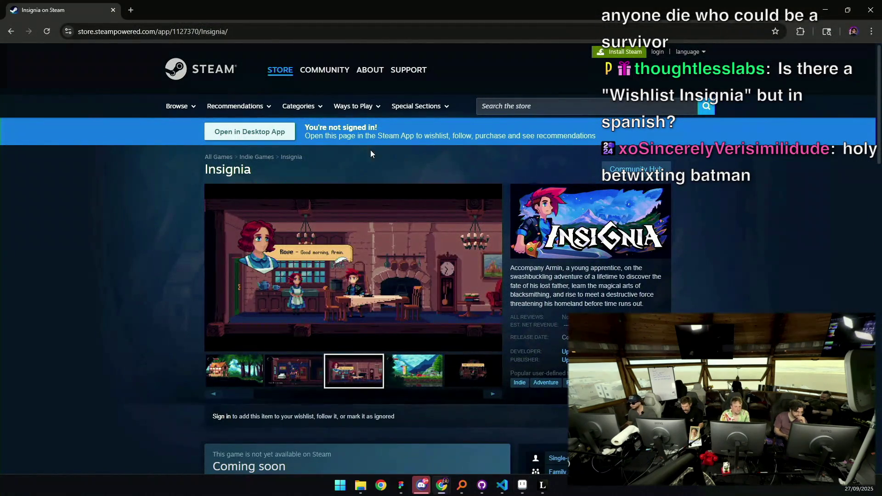
pyautogui.click(268, 32)
pyautogui.click(131, 10)
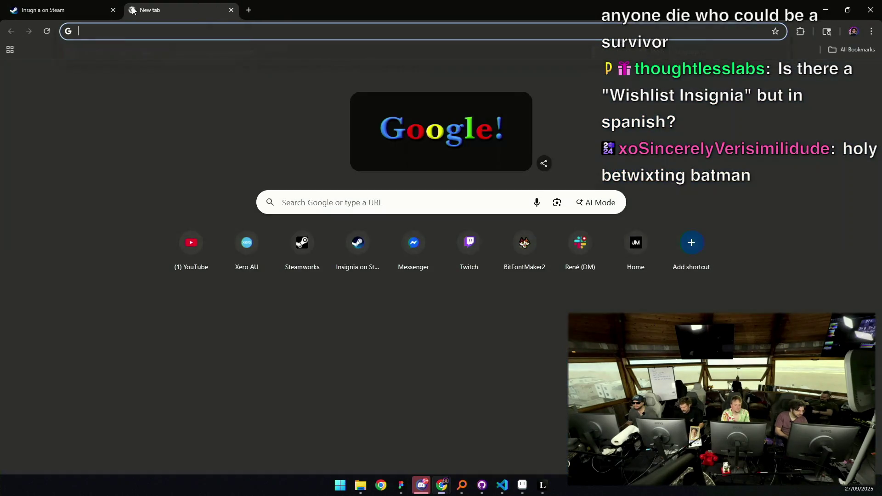
pyautogui.write('baal')
pyautogui.press('BackSpace')
pyautogui.press('BackSpace')
pyautogui.write('latro')
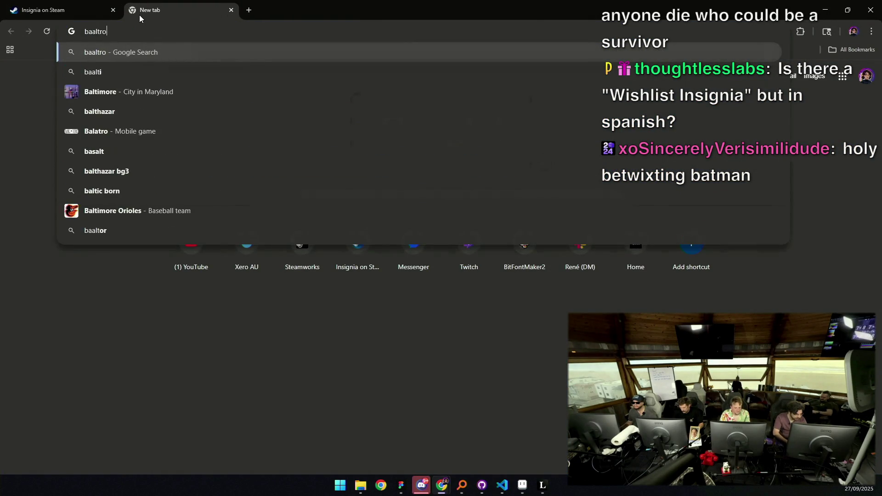
pyautogui.hotkey('ctrl', 'BackSpace')
pyautogui.write('balatr')
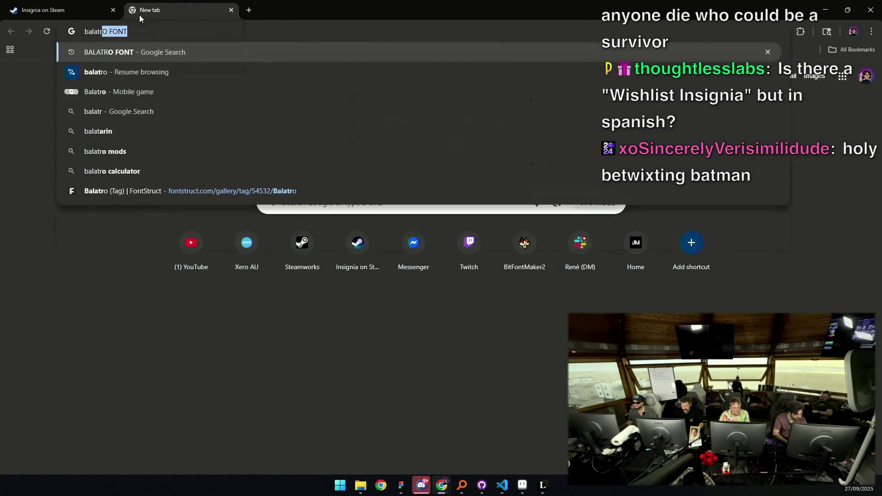
pyautogui.write('o numbers')
pyautogui.press('Return')
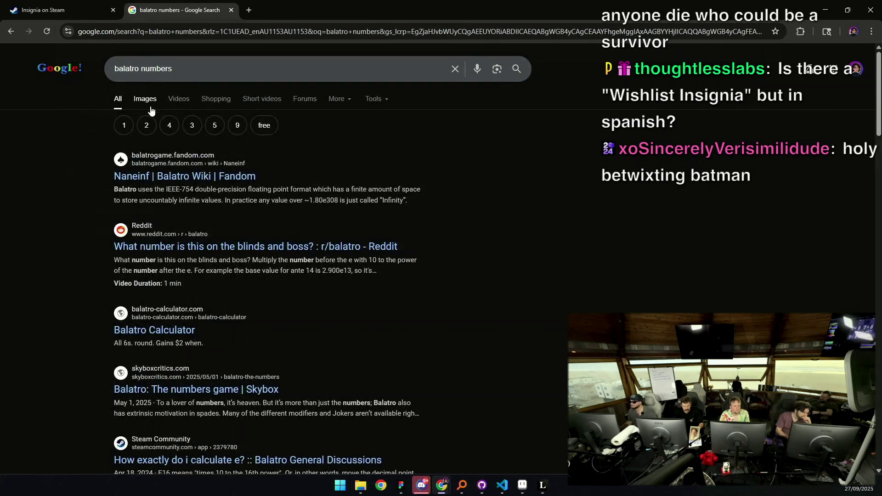
# Preview the first image result as a digit reference, then return to Aseprite
pyautogui.click(150, 98)
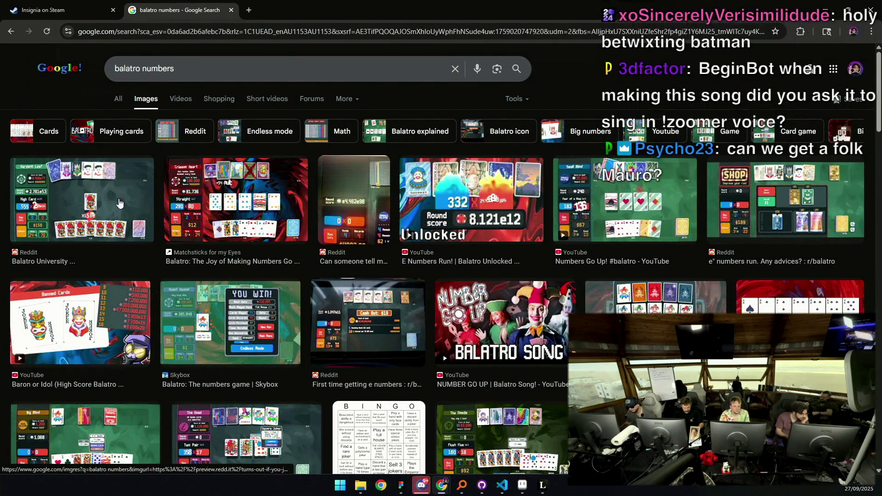
pyautogui.click(120, 204)
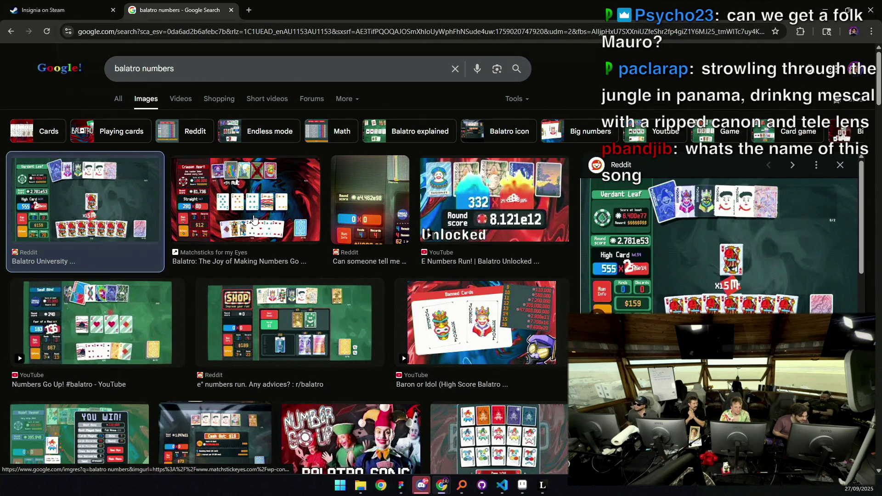
pyautogui.click(522, 485)
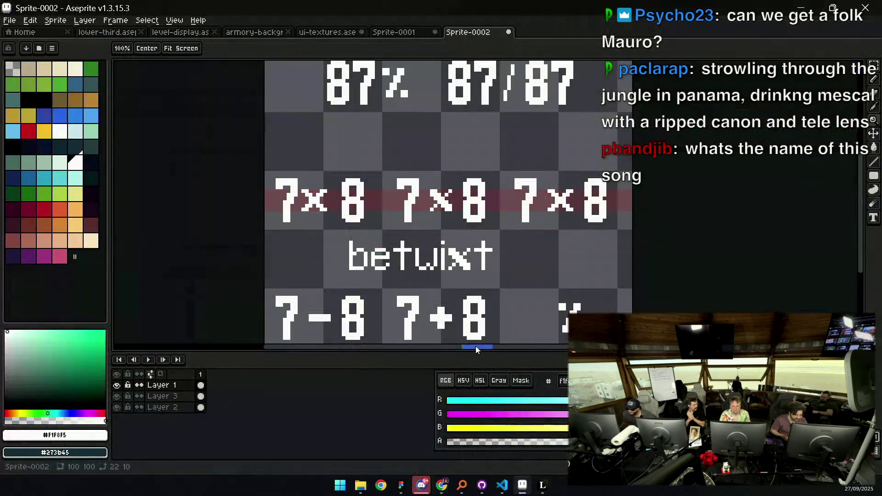
# Widen the sprite canvas to 200px, anchored to the left edge
pyautogui.scroll(-5, 422, 262)
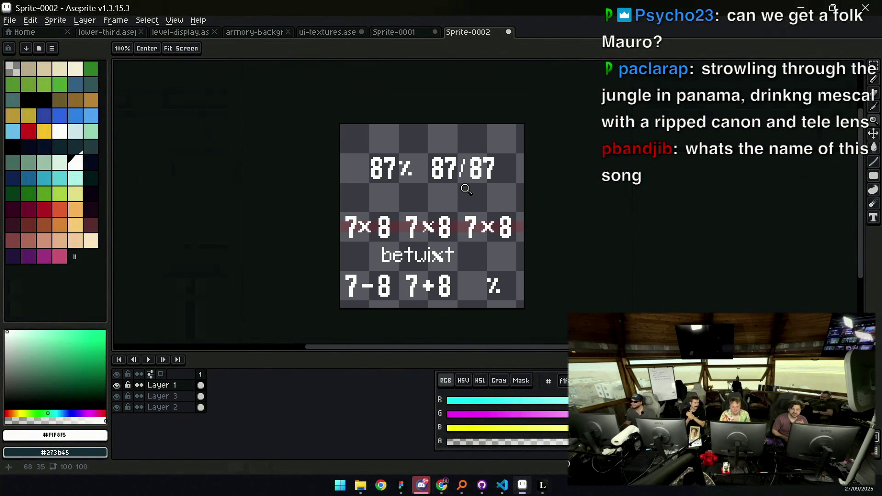
pyautogui.moveTo(460, 195)
pyautogui.mouseDown()
pyautogui.moveTo(461, 182)
pyautogui.moveTo(394, 174)
pyautogui.mouseUp()
pyautogui.click(55, 21)
pyautogui.click(91, 85)
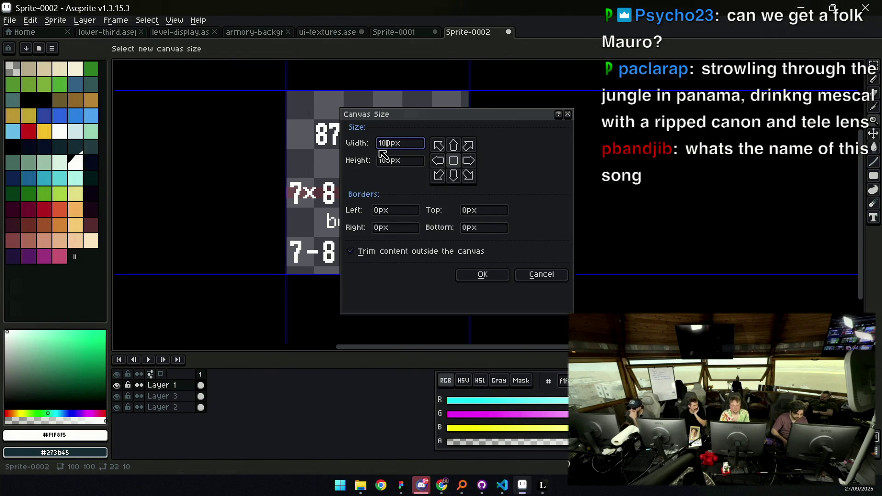
pyautogui.write('200')
pyautogui.click(438, 160)
pyautogui.click(487, 275)
# Stretch Layer 2's checkered background across the new width
pyautogui.press('z')
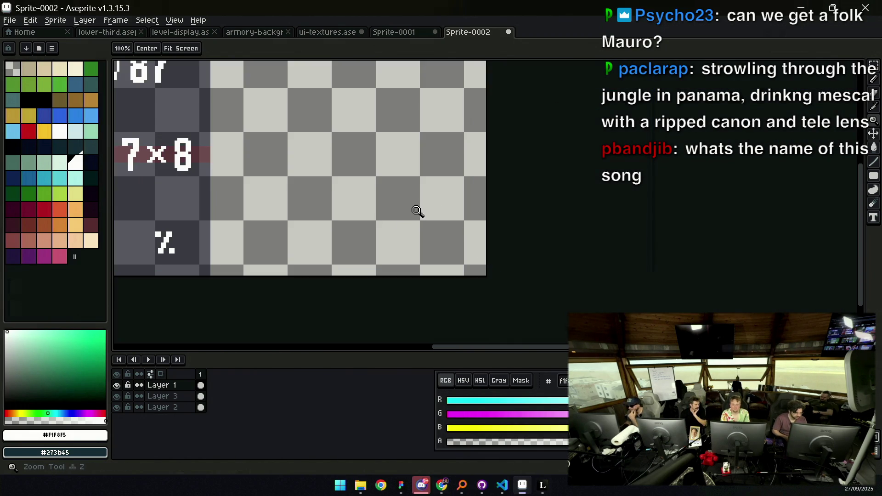
pyautogui.scroll(-3, 433, 240)
pyautogui.click(456, 224)
pyautogui.hotkey('alt', 'Down')
pyautogui.hotkey('alt', 'Down')
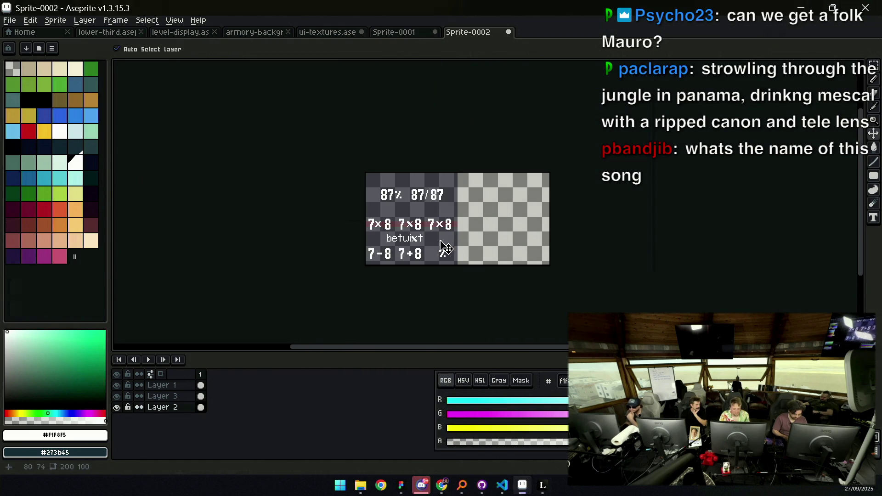
pyautogui.press('m')
pyautogui.moveTo(427, 171); pyautogui.dragTo(431, 265)
pyautogui.moveTo(436, 223)
pyautogui.mouseDown()
pyautogui.moveTo(597, 228)
pyautogui.moveTo(487, 229)
pyautogui.mouseUp()
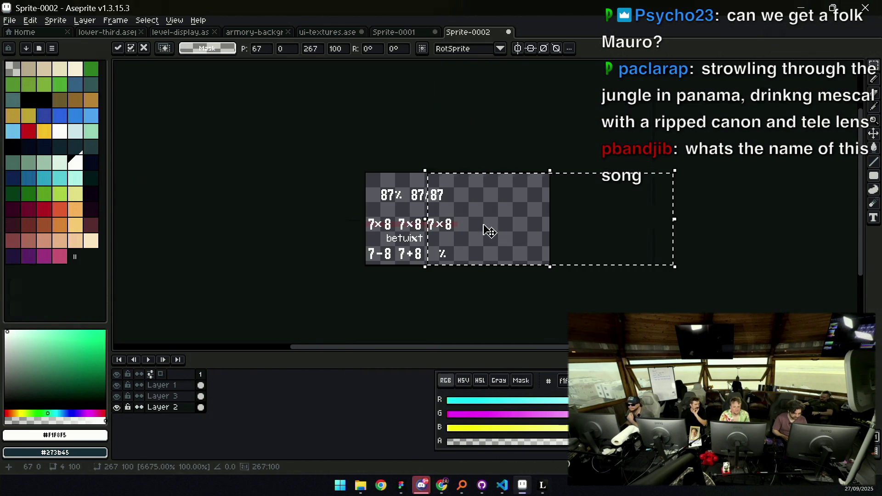
pyautogui.hotkey('ctrl', 'd')
# Stretch Layer 3's pink band toward the new right edge
pyautogui.press('v')
pyautogui.scroll(2, 442, 226)
pyautogui.hotkey('alt', 'Up')
pyautogui.press('m')
pyautogui.moveTo(429, 201)
pyautogui.mouseDown()
pyautogui.moveTo(441, 246)
pyautogui.moveTo(593, 228)
pyautogui.mouseUp()
pyautogui.hotkey('alt', 'Up')
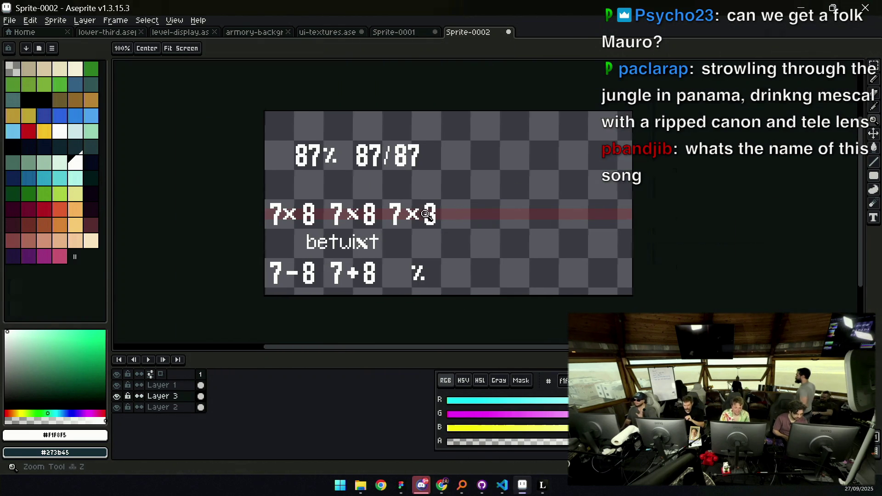
# Lasso the third 7×8 and move it right into the widened area
pyautogui.scroll(1, 427, 225)
pyautogui.press('q')
pyautogui.moveTo(418, 180)
pyautogui.mouseDown()
pyautogui.moveTo(479, 197)
pyautogui.moveTo(570, 196)
pyautogui.mouseUp()
pyautogui.press('Return')
pyautogui.press('z')
pyautogui.click(528, 211)
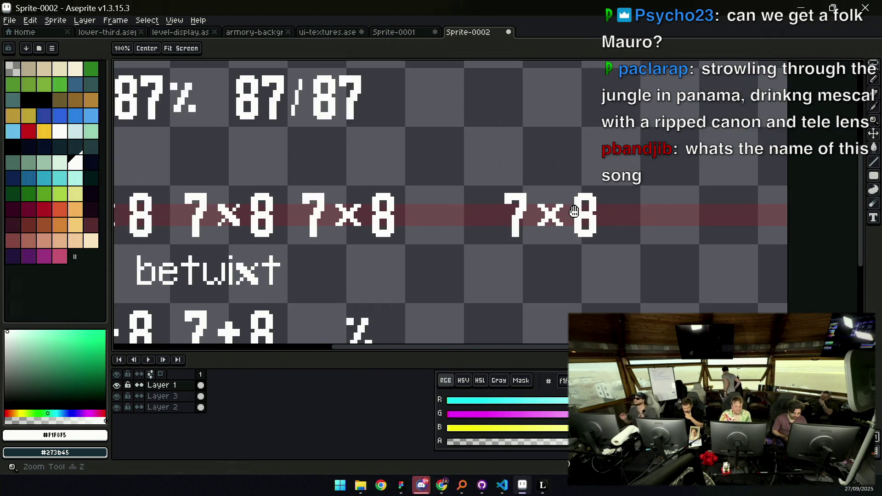
pyautogui.click(475, 218)
pyautogui.click(475, 219)
pyautogui.click(467, 222)
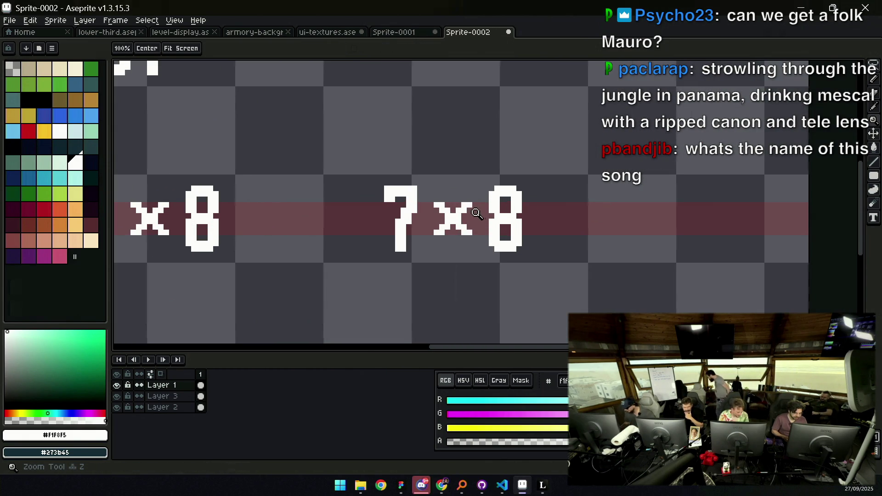
# Clear part of the red band and reposition a band piece beneath the moved 7×8
pyautogui.press('v')
pyautogui.press('q')
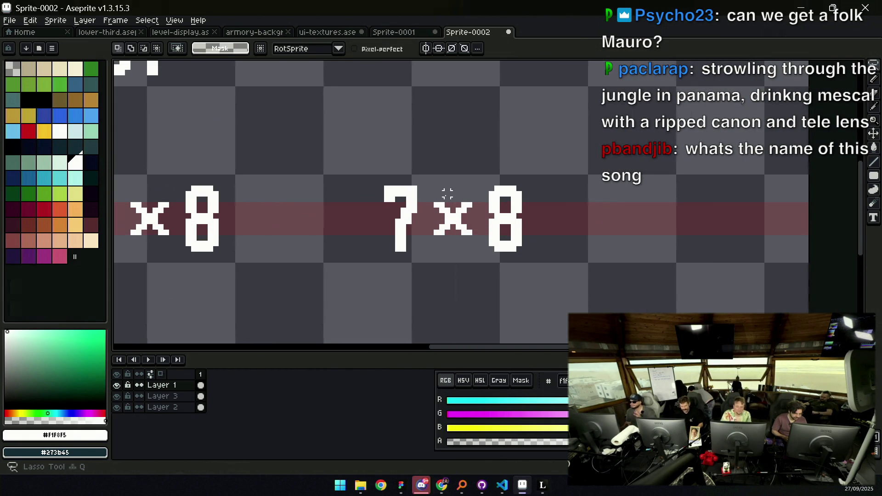
pyautogui.press('b')
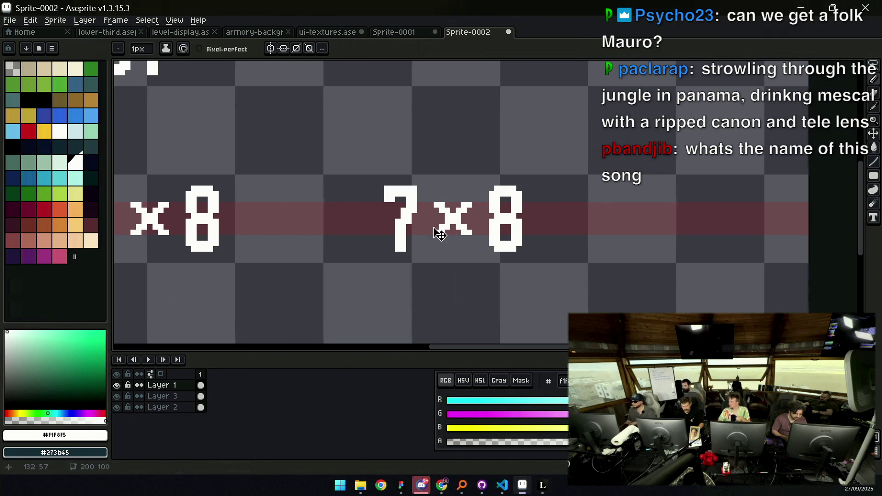
pyautogui.press('z')
pyautogui.scroll(-2, 473, 202)
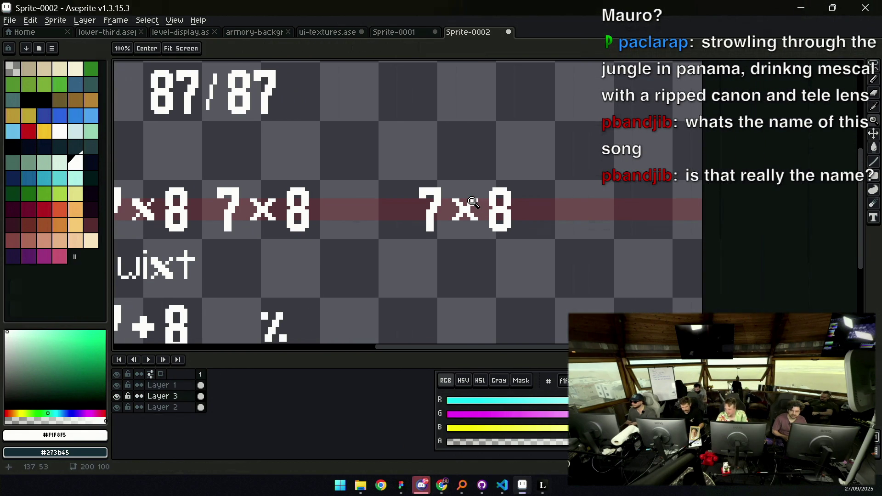
pyautogui.press('m')
pyautogui.moveTo(375, 182)
pyautogui.mouseDown()
pyautogui.moveTo(363, 251)
pyautogui.moveTo(345, 255)
pyautogui.mouseUp()
pyautogui.press('Delete')
pyautogui.press('l')
pyautogui.moveTo(368, 211); pyautogui.dragTo(732, 216)
pyautogui.click(539, 233)
pyautogui.press('Return')
pyautogui.scroll(1, 467, 215)
# Shift the lower pixels of the × so it is symmetrical
pyautogui.press('q')
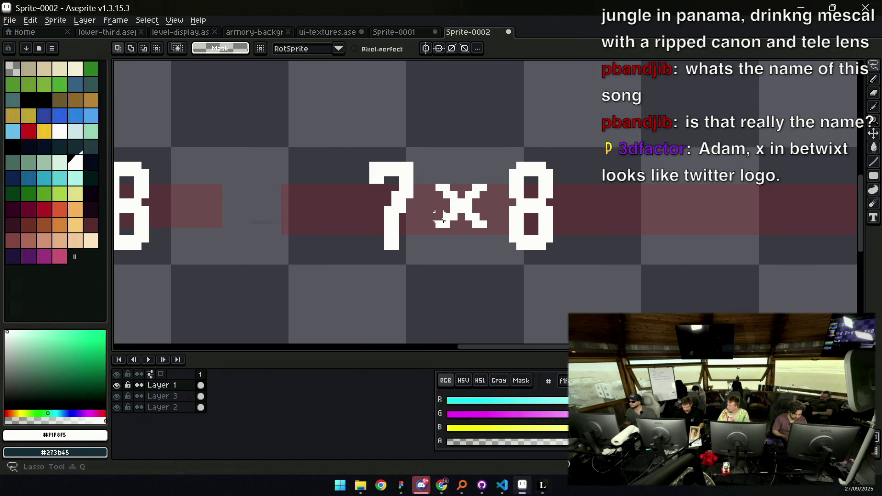
pyautogui.moveTo(478, 220); pyautogui.dragTo(460, 209)
pyautogui.hotkey('ctrl', 'd')
pyautogui.press('z')
pyautogui.scroll(-3, 480, 186)
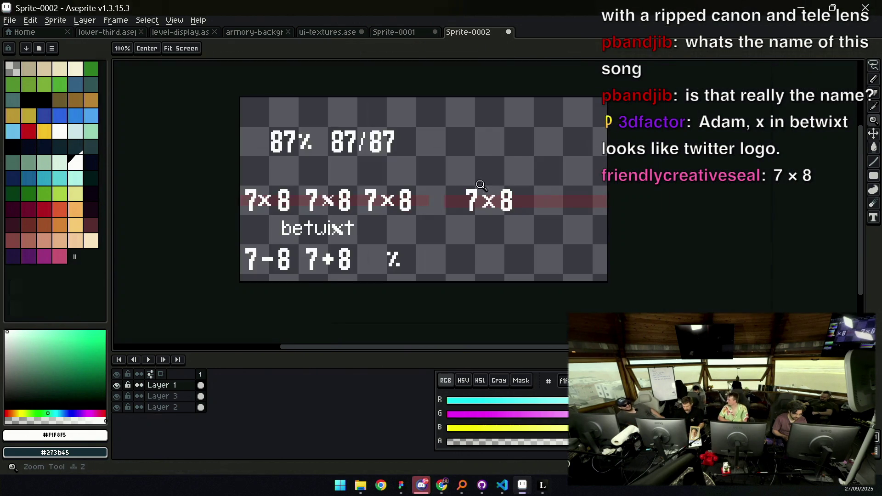
pyautogui.scroll(-2, 494, 186)
pyautogui.scroll(2, 501, 197)
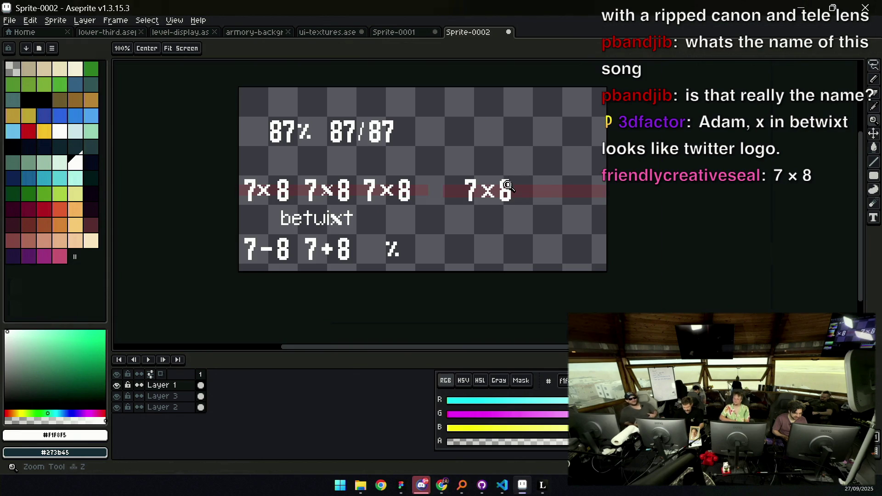
pyautogui.scroll(3, 507, 185)
pyautogui.scroll(-2, 506, 181)
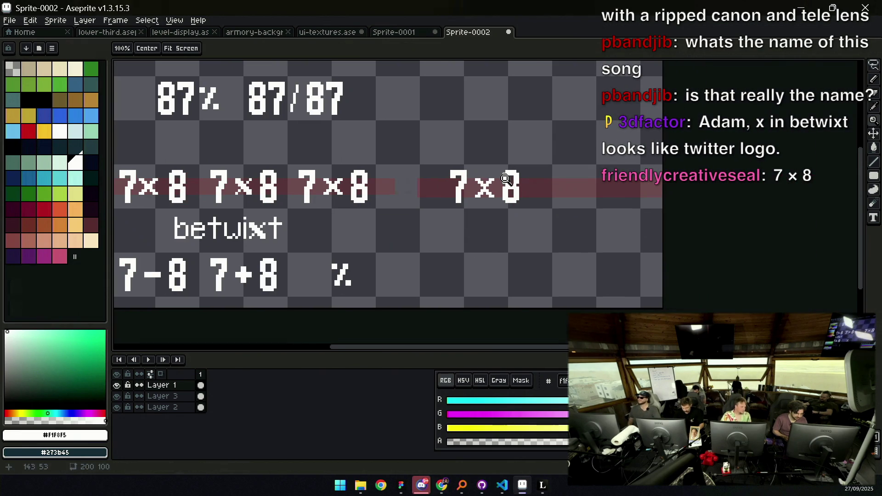
pyautogui.scroll(3, 505, 180)
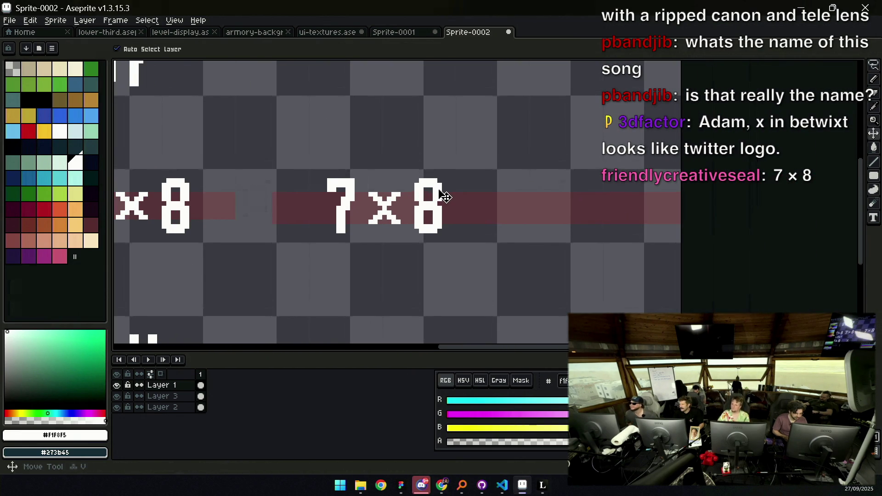
pyautogui.hotkey('shift', 'm')
pyautogui.moveTo(293, 153); pyautogui.dragTo(477, 277)
pyautogui.moveTo(427, 171)
pyautogui.mouseDown()
pyautogui.moveTo(602, 170)
pyautogui.moveTo(490, 205)
pyautogui.moveTo(478, 193)
pyautogui.moveTo(488, 204)
pyautogui.mouseUp()
pyautogui.hotkey('ctrl', 'd')
pyautogui.press('q')
pyautogui.scroll(2, 486, 202)
pyautogui.moveTo(404, 199); pyautogui.dragTo(406, 197)
pyautogui.press('e')
pyautogui.press('-')
pyautogui.press('-')
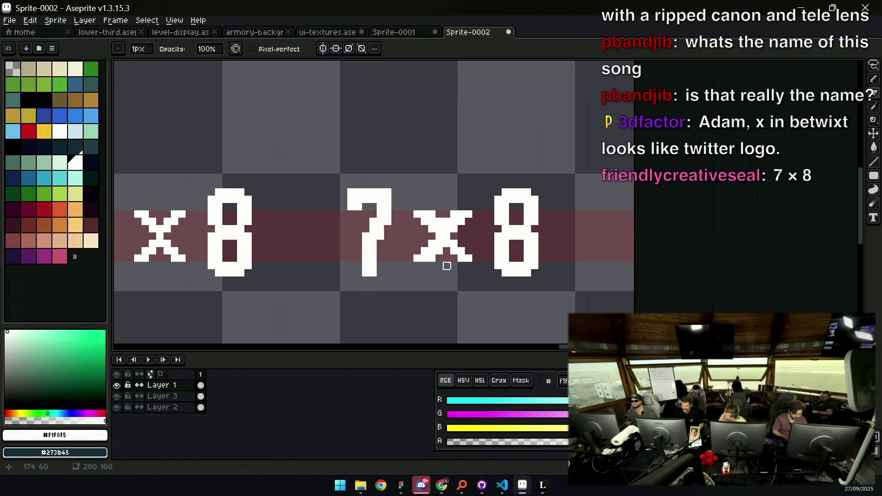
pyautogui.press('q')
pyautogui.moveTo(452, 198)
pyautogui.mouseDown()
pyautogui.moveTo(449, 271)
pyautogui.moveTo(455, 198)
pyautogui.mouseUp()
pyautogui.moveTo(463, 234); pyautogui.dragTo(470, 234)
pyautogui.hotkey('ctrl', 'd')
pyautogui.press('e')
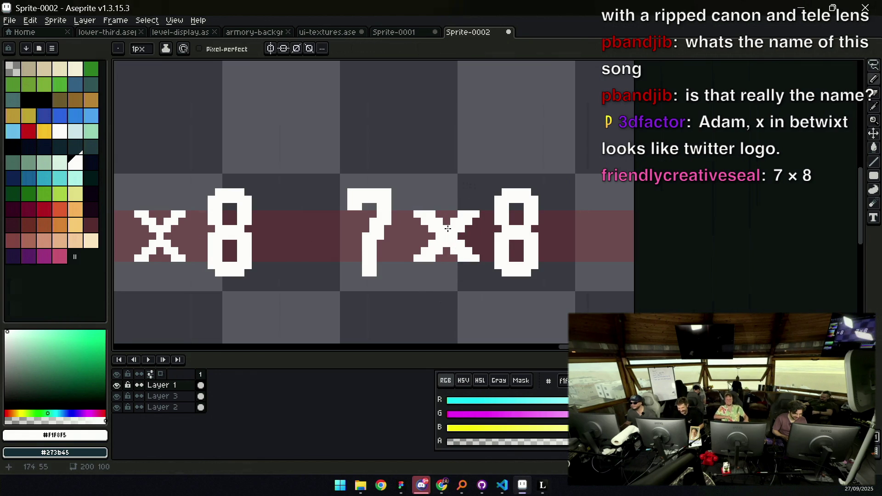
pyautogui.press('z')
pyautogui.scroll(-2, 413, 214)
pyautogui.scroll(-1, 478, 196)
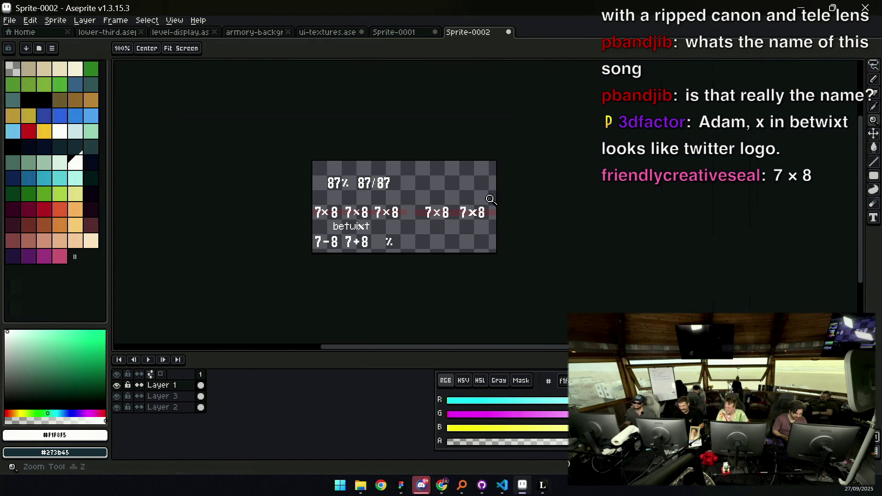
pyautogui.scroll(5, 491, 199)
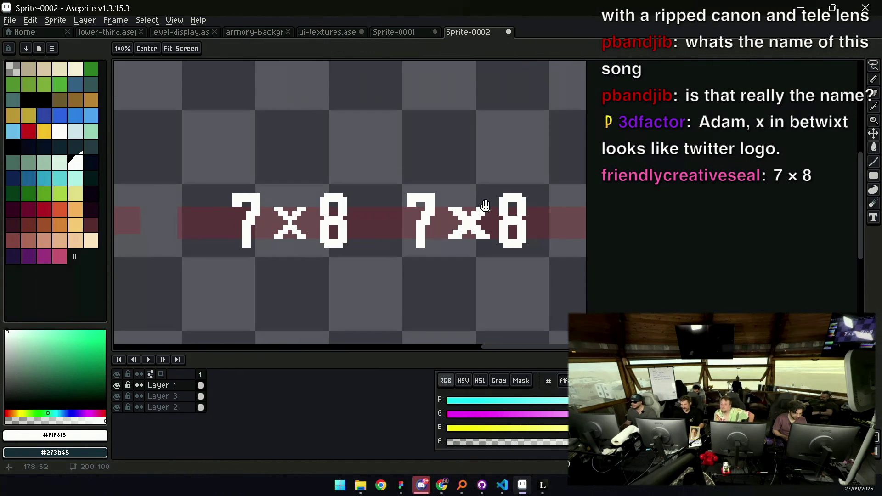
pyautogui.press('b')
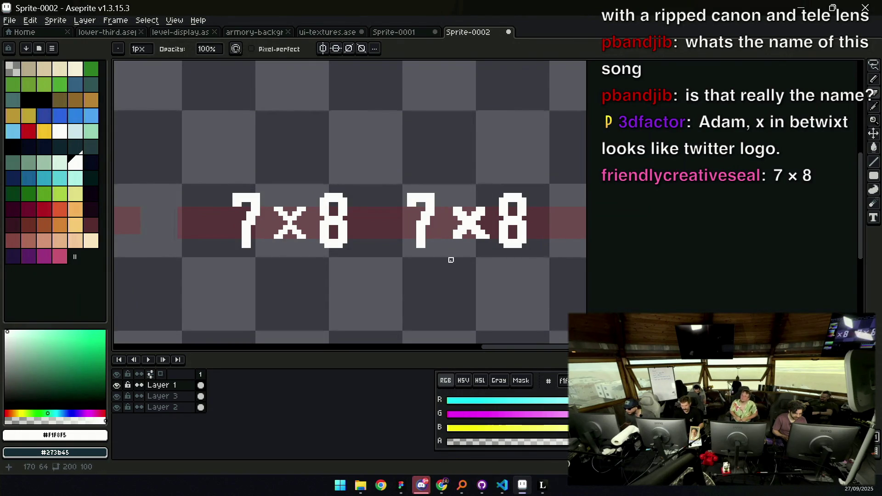
pyautogui.press('q')
pyautogui.moveTo(480, 177)
pyautogui.mouseDown()
pyautogui.moveTo(463, 246)
pyautogui.moveTo(480, 176)
pyautogui.mouseUp()
pyautogui.moveTo(513, 225); pyautogui.dragTo(503, 224)
pyautogui.press('Escape')
pyautogui.hotkey('ctrl', 'd')
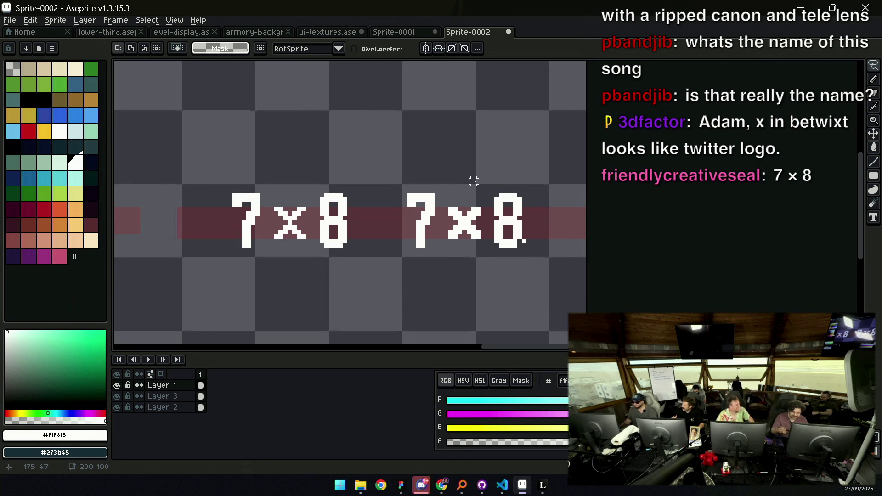
pyautogui.press('space')
pyautogui.scroll(-3, 478, 181)
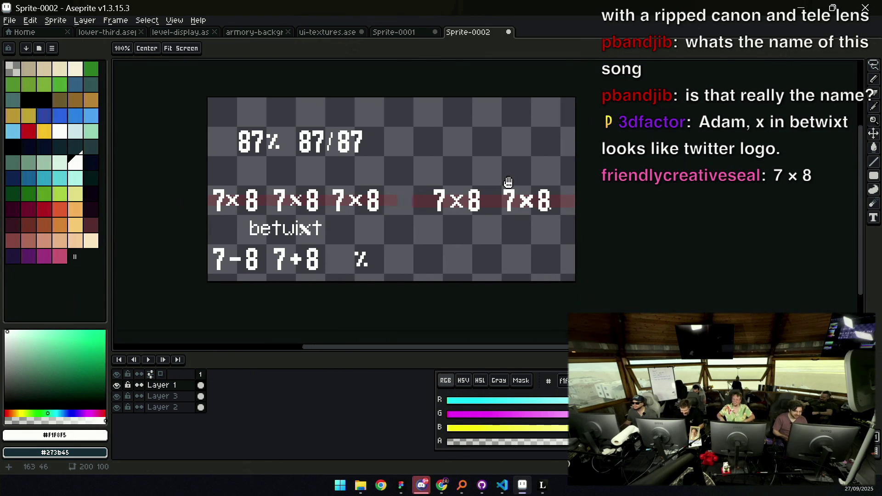
pyautogui.scroll(3, 509, 182)
pyautogui.moveTo(515, 174)
pyautogui.mouseDown()
pyautogui.moveTo(496, 216)
pyautogui.moveTo(517, 175)
pyautogui.mouseUp()
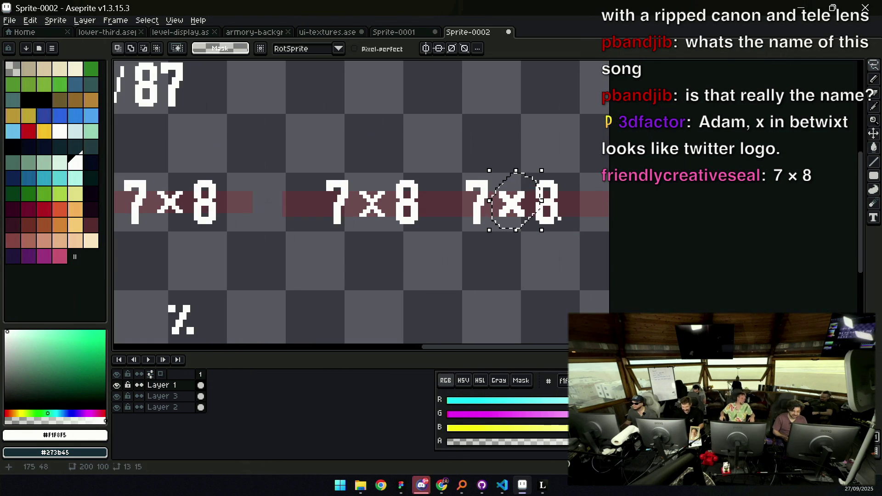
pyautogui.press('space')
pyautogui.moveTo(517, 204); pyautogui.dragTo(593, 205)
pyautogui.press('v')
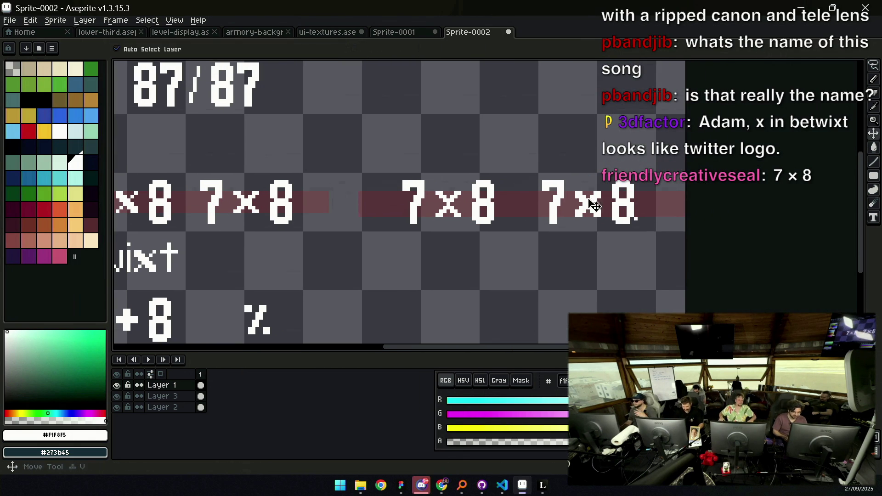
pyautogui.press('space')
pyautogui.moveTo(410, 214)
pyautogui.mouseDown()
pyautogui.moveTo(578, 200)
pyautogui.moveTo(453, 233)
pyautogui.mouseUp()
pyautogui.scroll(-1, 578, 201)
pyautogui.click(488, 216)
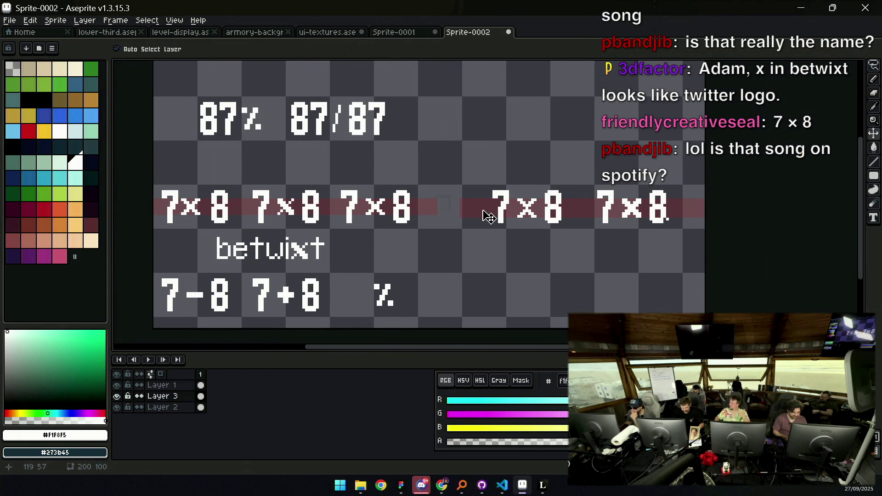
pyautogui.press('m')
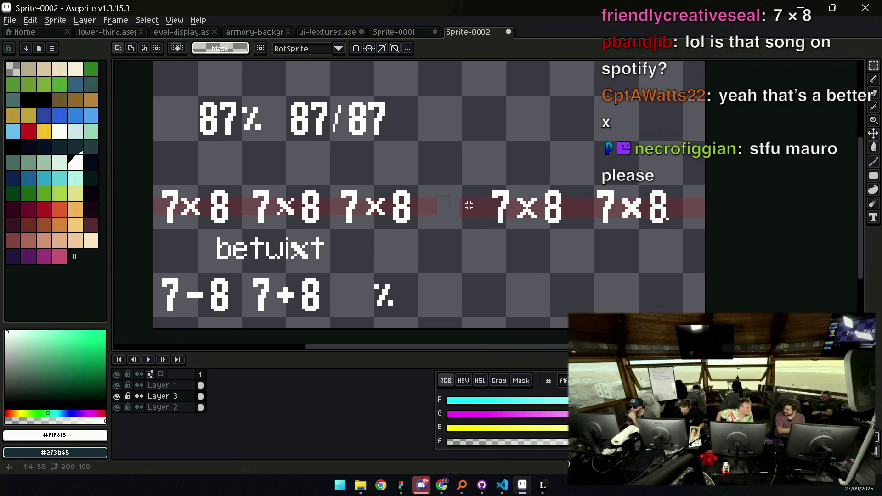
pyautogui.press('v')
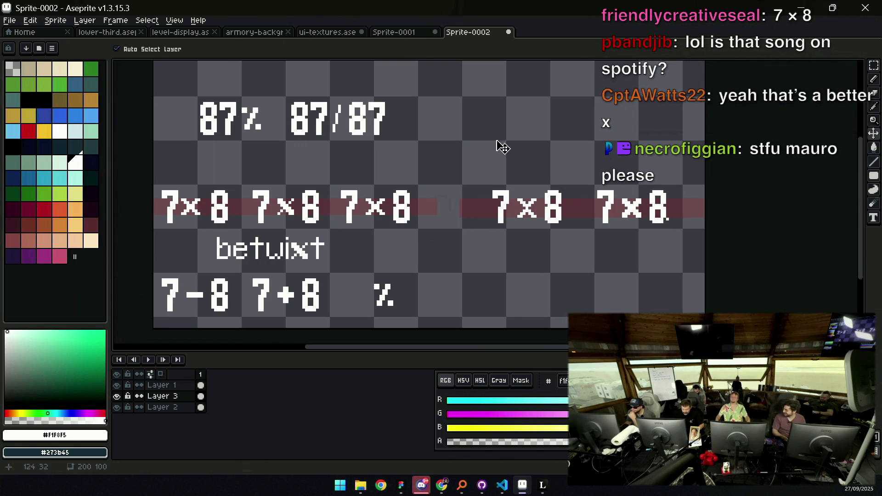
pyautogui.scroll(-1, 493, 147)
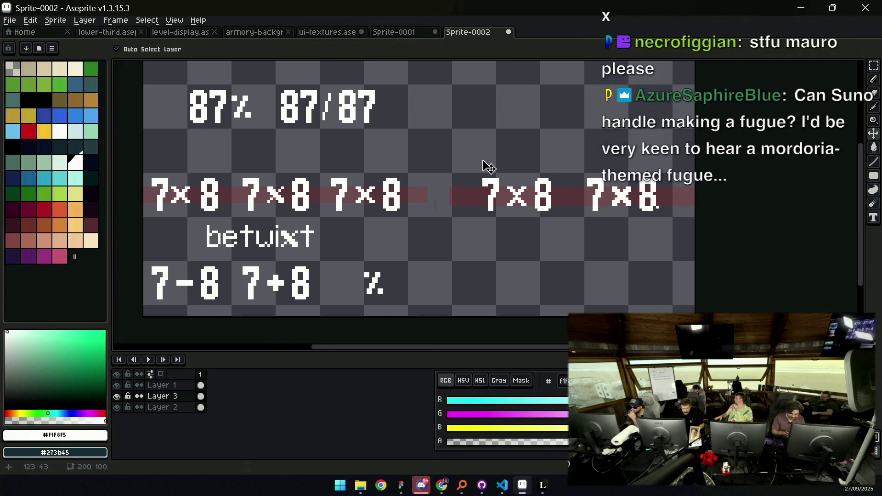
pyautogui.scroll(-1, 484, 192)
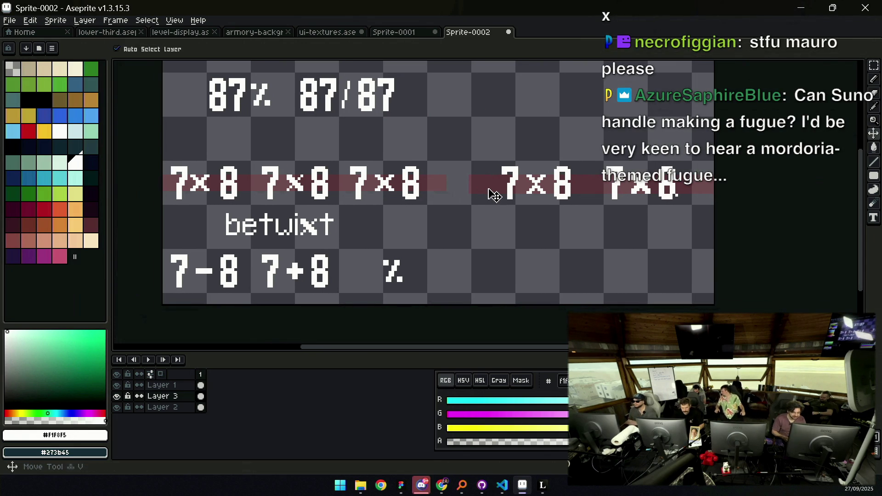
pyautogui.scroll(-1, 491, 195)
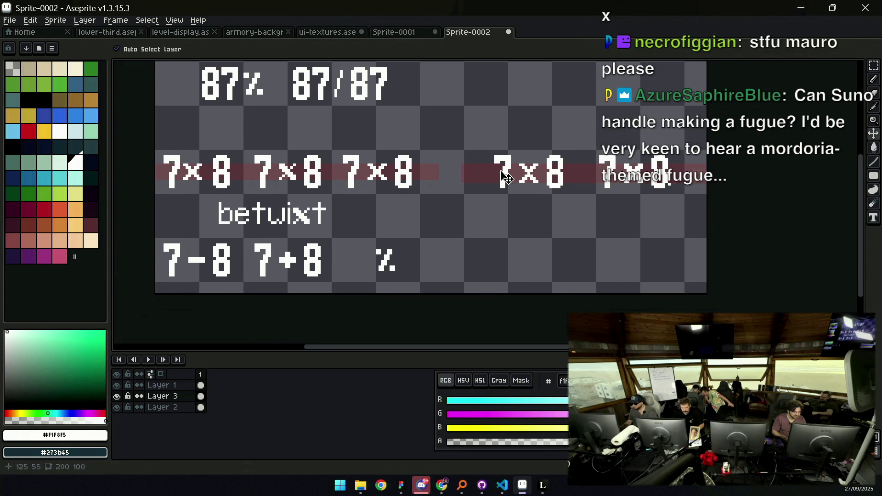
pyautogui.click(513, 173)
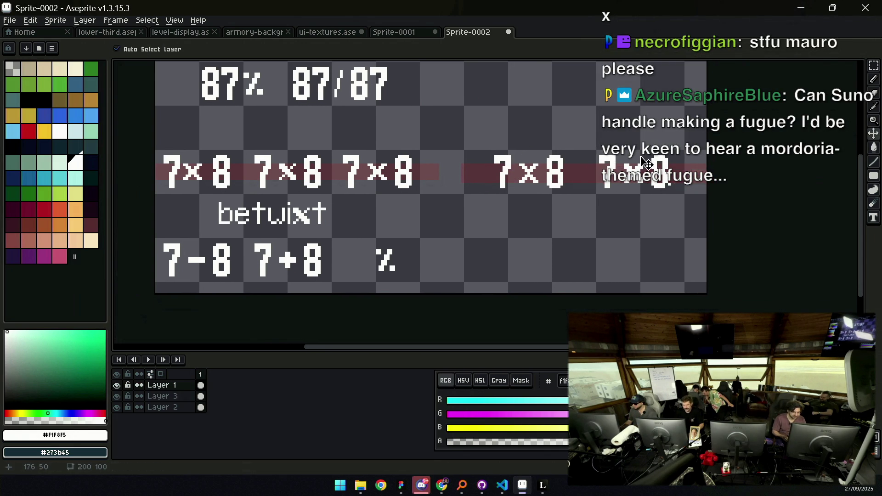
pyautogui.press('m')
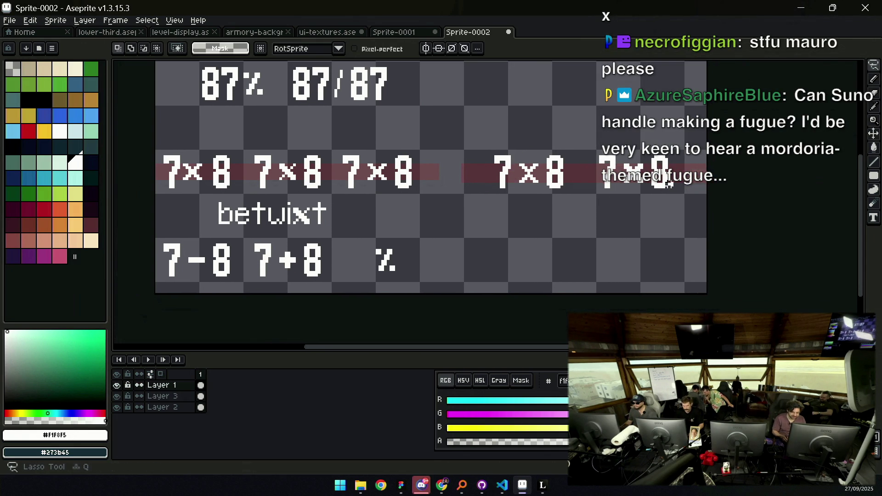
pyautogui.scroll(-1, 565, 209)
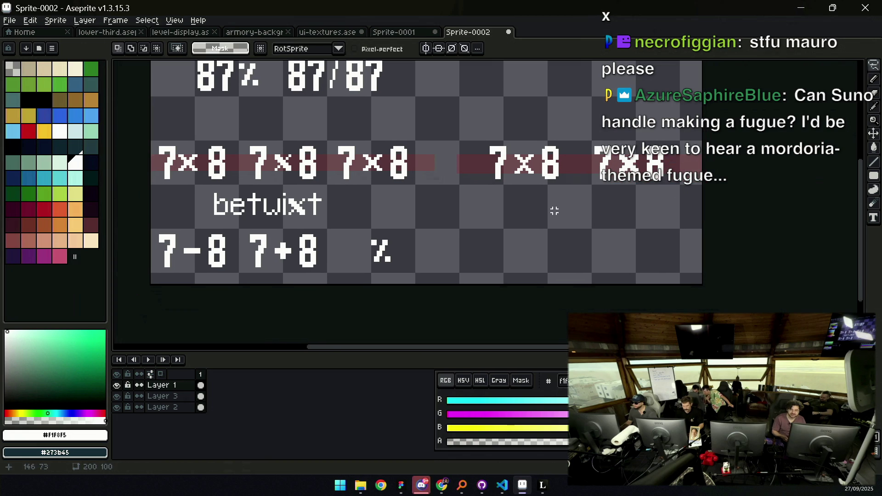
pyautogui.press('v')
pyautogui.scroll(-1, 436, 230)
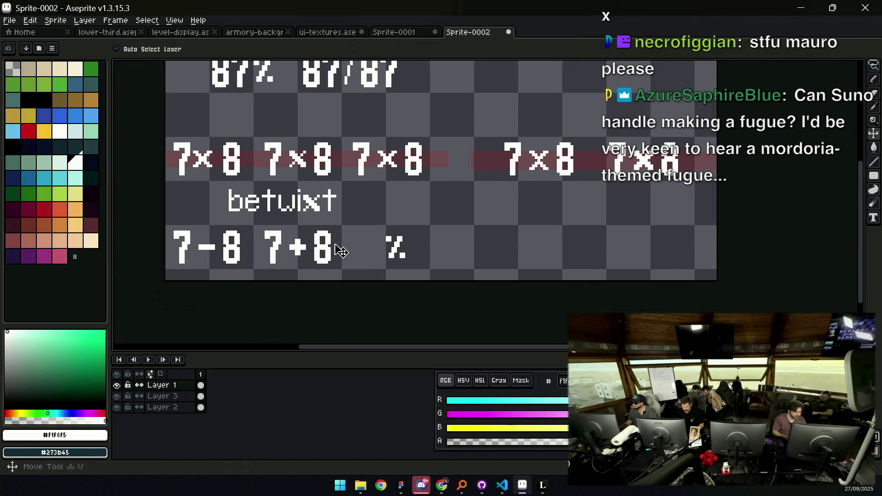
pyautogui.press('q')
# Copy the '7-8 7+8 %' row and place the duplicate to its right, nudging the copied %
pyautogui.press('m')
pyautogui.moveTo(165, 279)
pyautogui.mouseDown()
pyautogui.moveTo(426, 214)
pyautogui.moveTo(444, 217)
pyautogui.mouseUp()
pyautogui.moveTo(290, 258)
pyautogui.mouseDown()
pyautogui.moveTo(473, 257)
pyautogui.moveTo(567, 221)
pyautogui.moveTo(641, 270)
pyautogui.mouseUp()
pyautogui.hscroll(2, 574, 210)
pyautogui.moveTo(634, 264)
pyautogui.mouseDown()
pyautogui.moveTo(591, 203)
pyautogui.moveTo(597, 170)
pyautogui.moveTo(621, 255)
pyautogui.mouseUp()
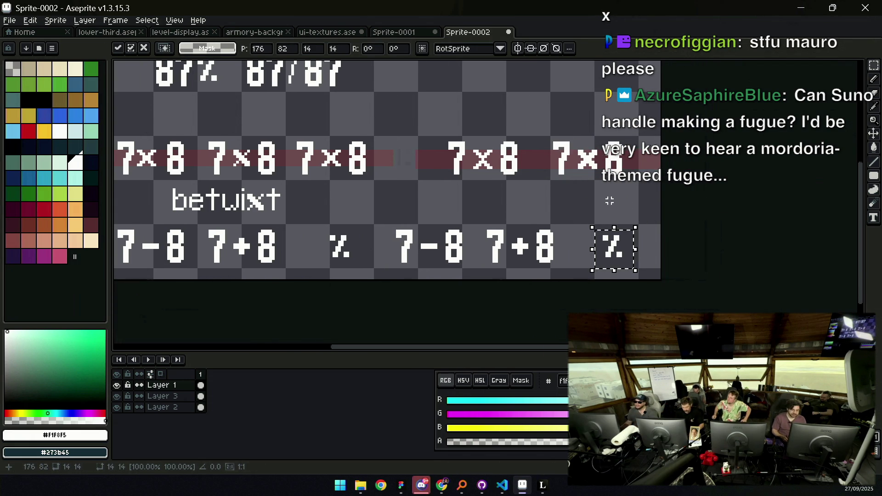
# Zoom in on the copied % at the bottom-right to inspect the duplicated row
pyautogui.press('z')
pyautogui.click(627, 248)
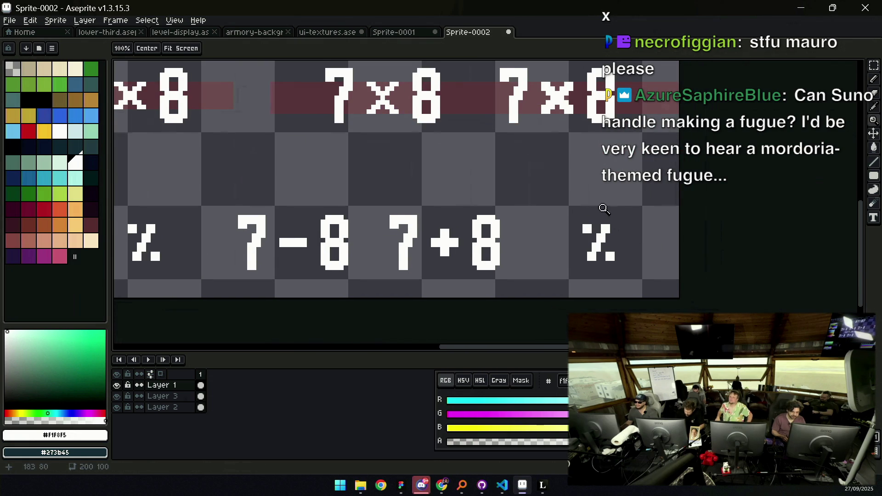
pyautogui.scroll(1, 597, 211)
pyautogui.hscroll(-3, 579, 211)
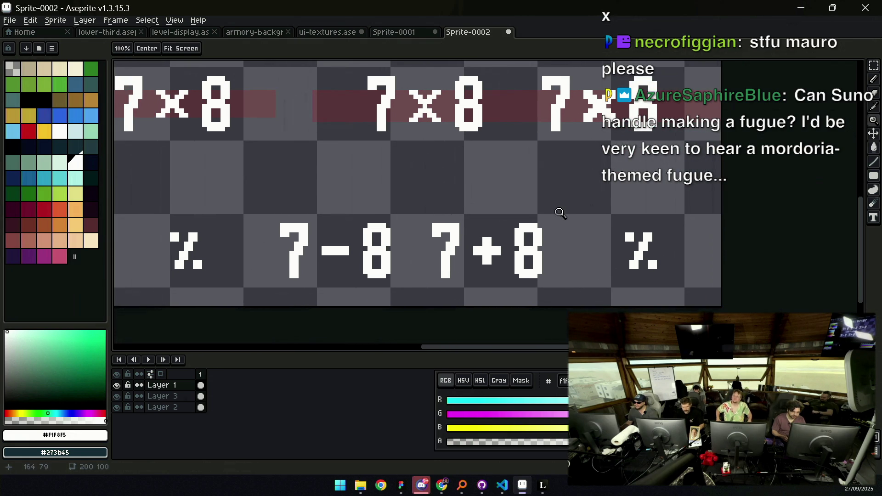
pyautogui.press('m')
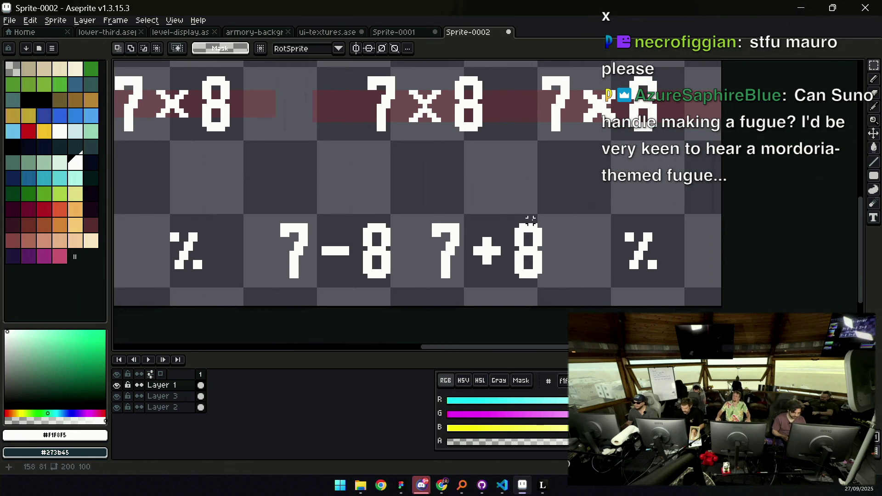
pyautogui.press('z')
pyautogui.scroll(-2, 528, 215)
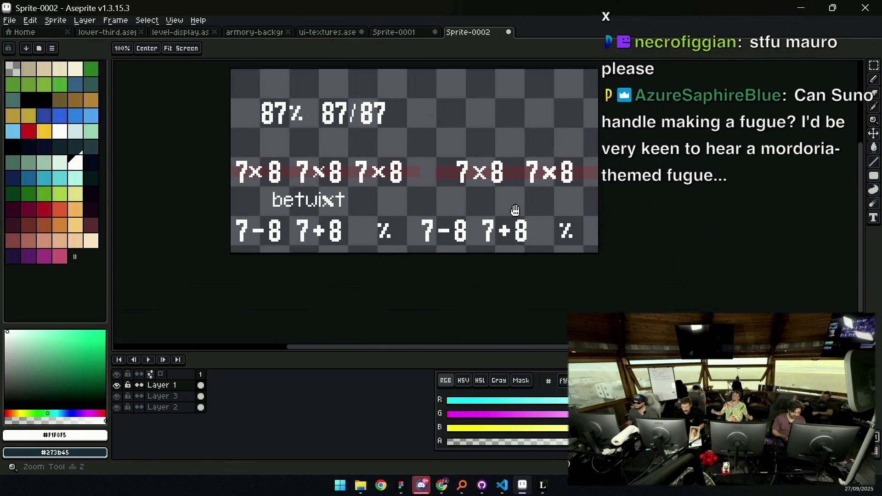
pyautogui.scroll(3, 517, 212)
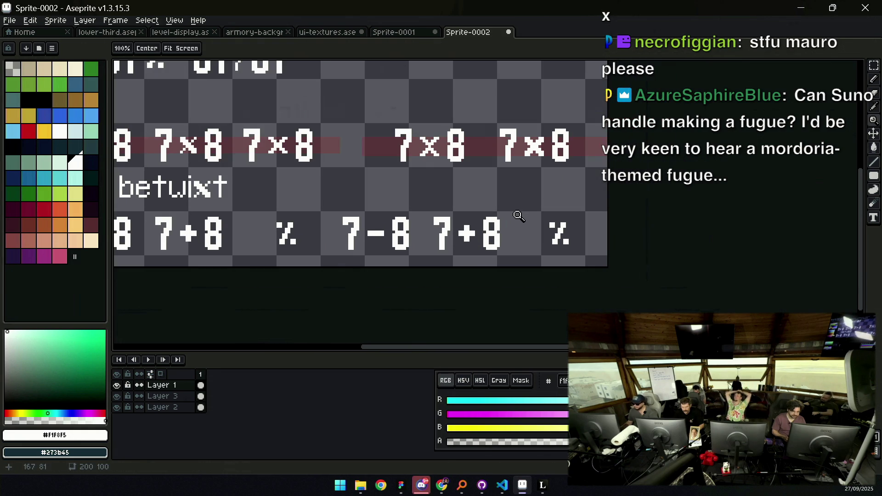
pyautogui.scroll(1, 506, 222)
pyautogui.press('m')
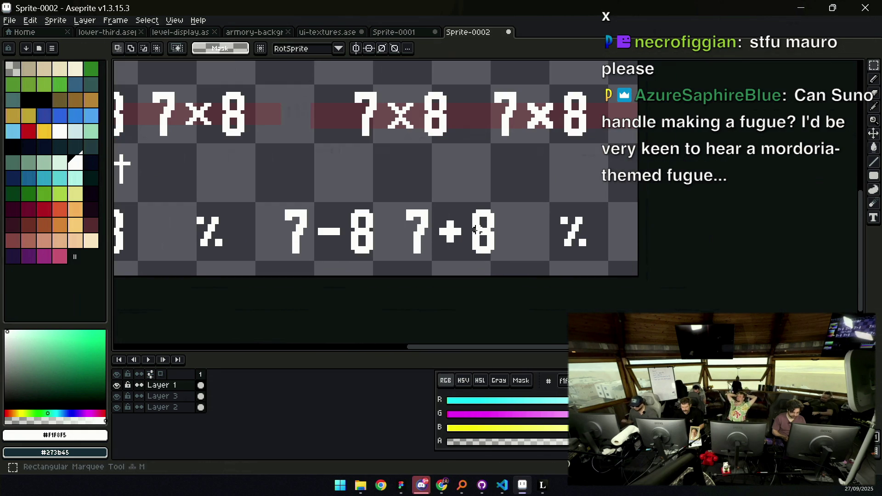
pyautogui.press('z')
pyautogui.scroll(-4, 492, 203)
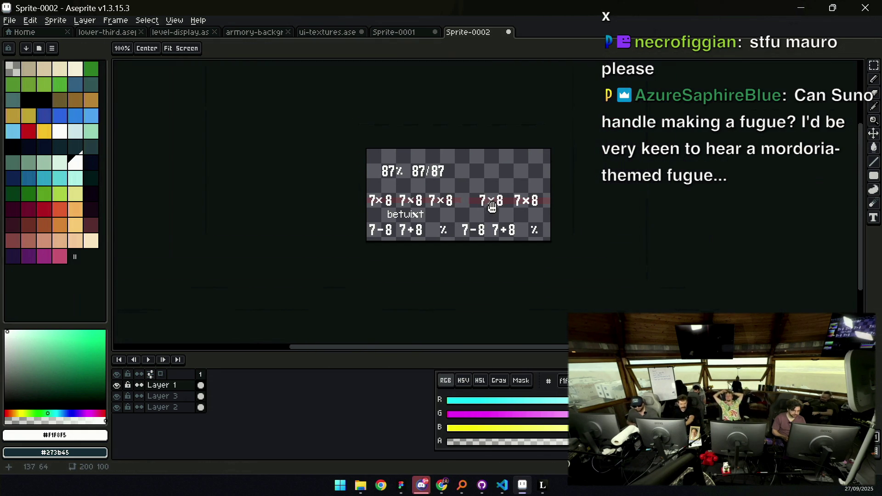
pyautogui.scroll(2, 510, 210)
pyautogui.press('b')
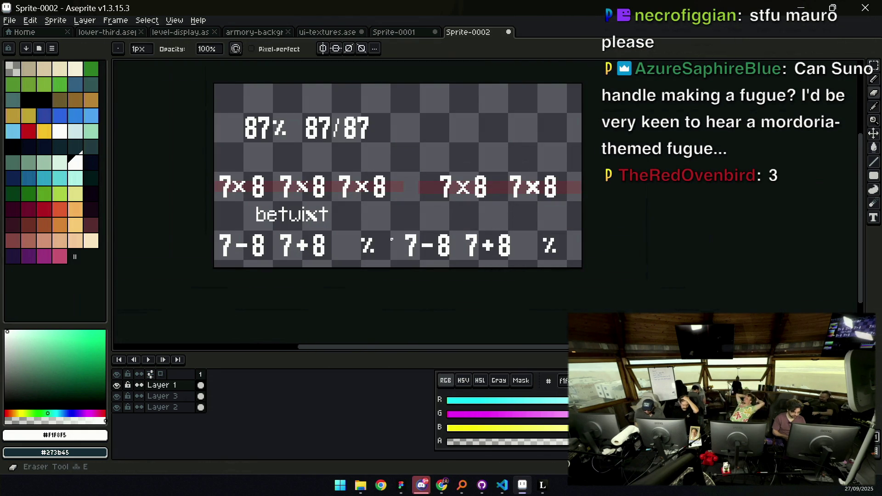
pyautogui.moveTo(410, 234); pyautogui.dragTo(442, 239)
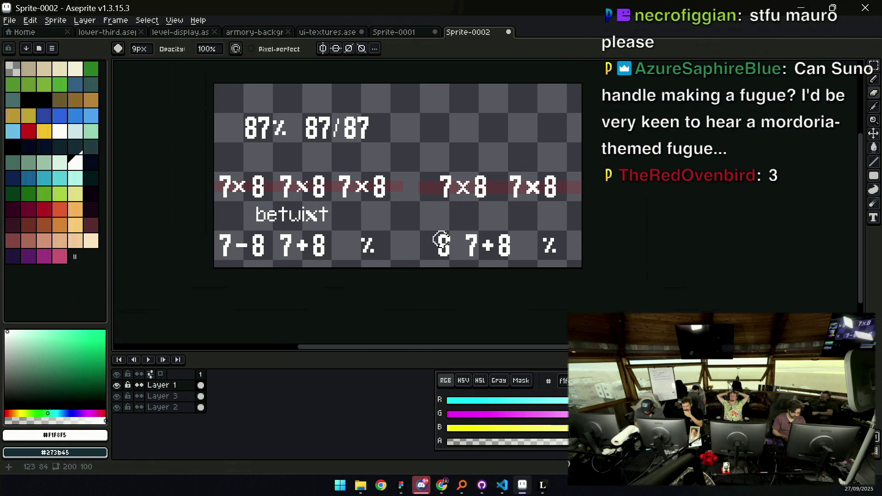
pyautogui.moveTo(556, 239); pyautogui.dragTo(549, 236)
pyautogui.press('z')
pyautogui.scroll(1, 499, 241)
pyautogui.press('m')
pyautogui.moveTo(382, 274); pyautogui.dragTo(436, 212)
pyautogui.moveTo(409, 244); pyautogui.dragTo(542, 244)
pyautogui.moveTo(520, 144)
pyautogui.mouseDown()
pyautogui.moveTo(551, 182)
pyautogui.moveTo(526, 259)
pyautogui.mouseUp()
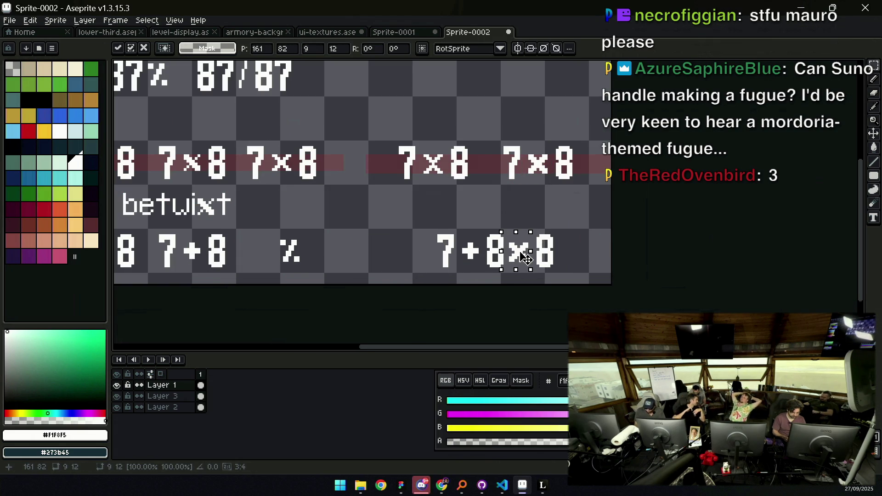
pyautogui.press('Return')
pyautogui.press('v')
pyautogui.scroll(2, 546, 230)
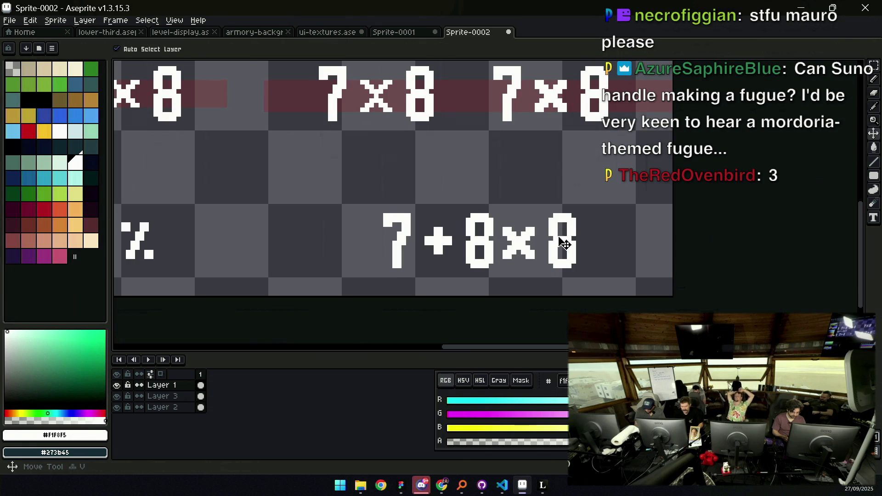
pyautogui.press('q')
pyautogui.moveTo(502, 240)
pyautogui.mouseDown()
pyautogui.moveTo(506, 216)
pyautogui.moveTo(523, 220)
pyautogui.mouseUp()
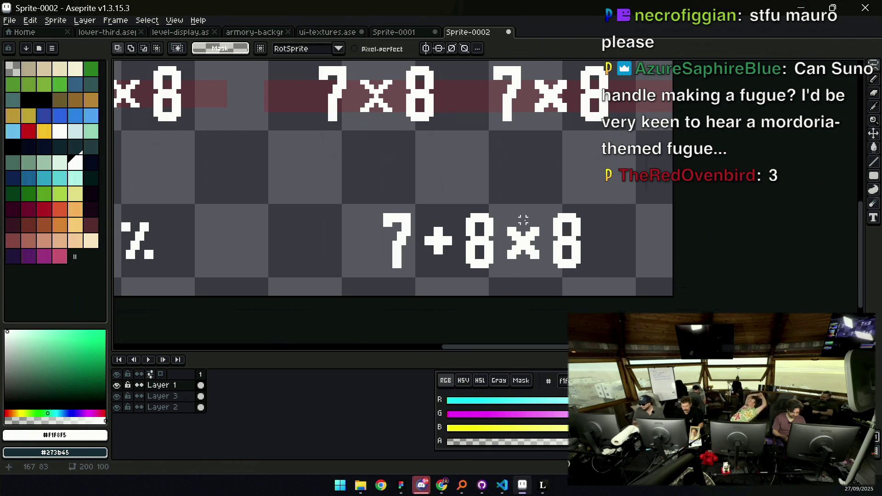
pyautogui.press('b')
pyautogui.hscroll(-2, 506, 223)
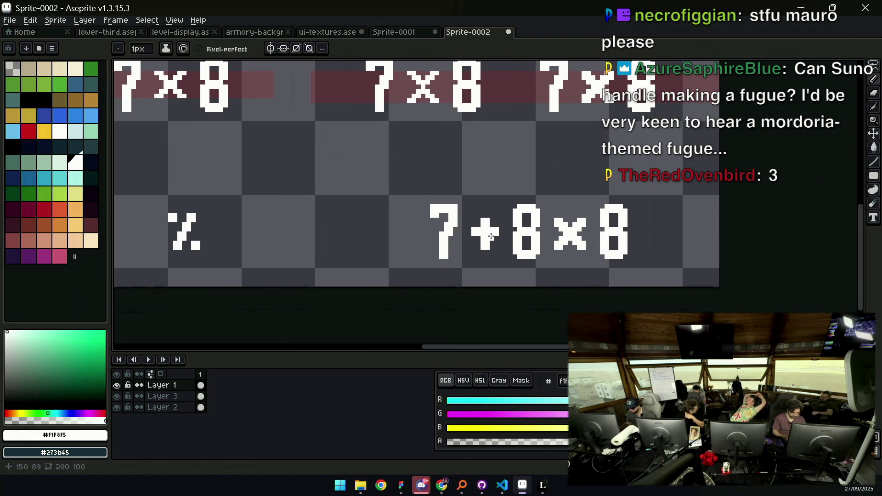
pyautogui.press('z')
pyautogui.scroll(-4, 500, 228)
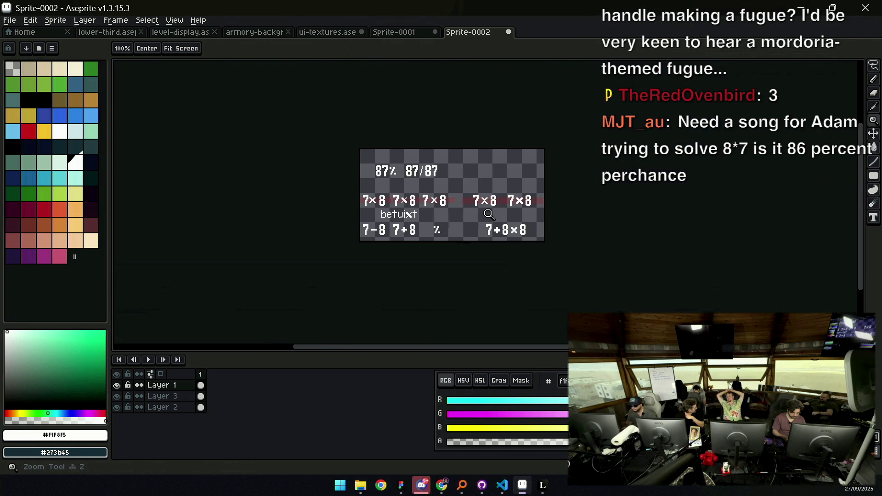
pyautogui.scroll(-1, 487, 214)
pyautogui.scroll(3, 485, 202)
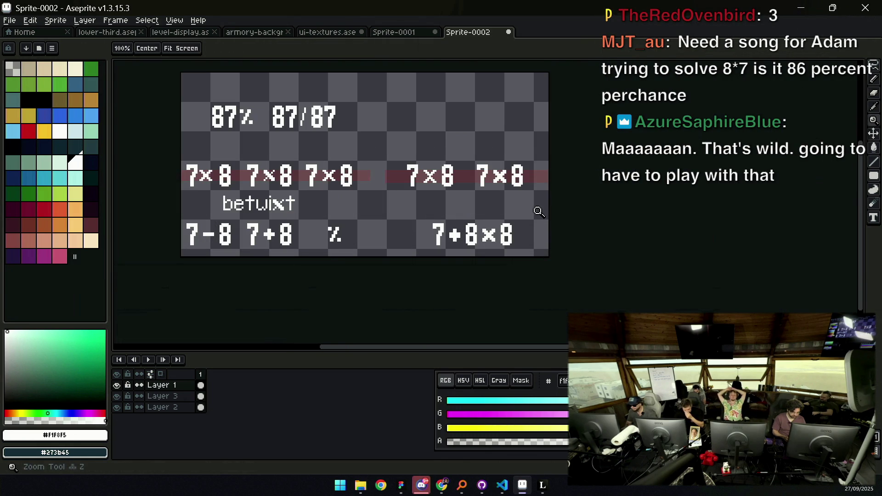
pyautogui.scroll(-2, 506, 213)
pyautogui.scroll(4, 482, 224)
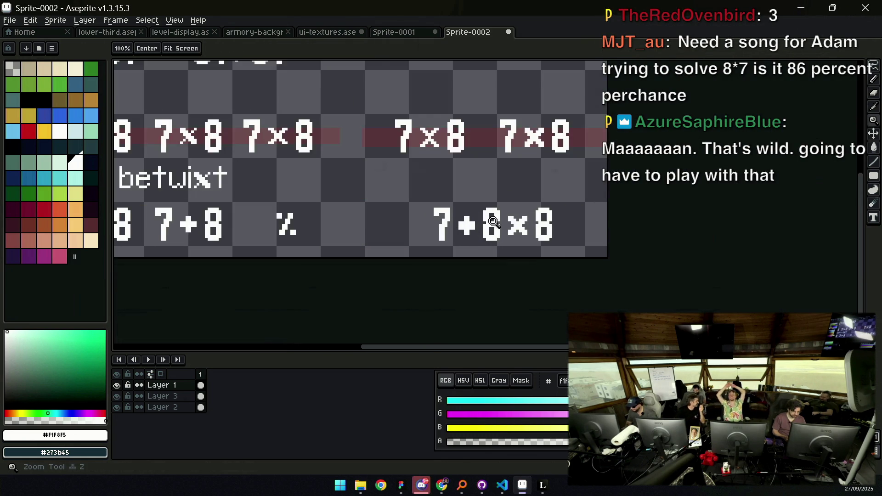
pyautogui.press('b')
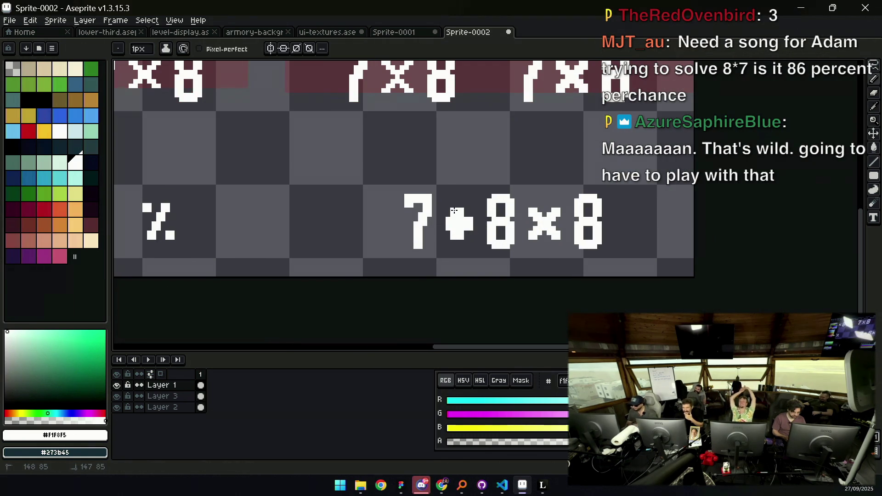
pyautogui.press('z')
pyautogui.scroll(-6, 498, 180)
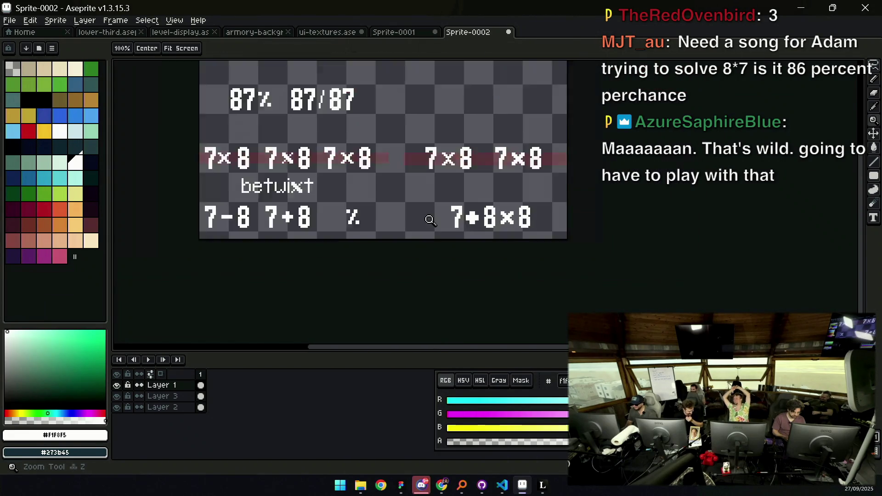
pyautogui.scroll(2, 497, 179)
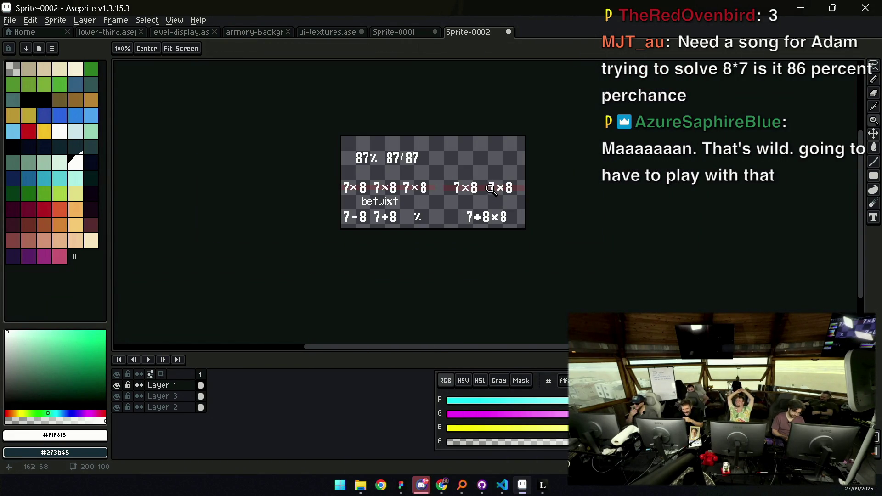
pyautogui.press('v')
pyautogui.press('z')
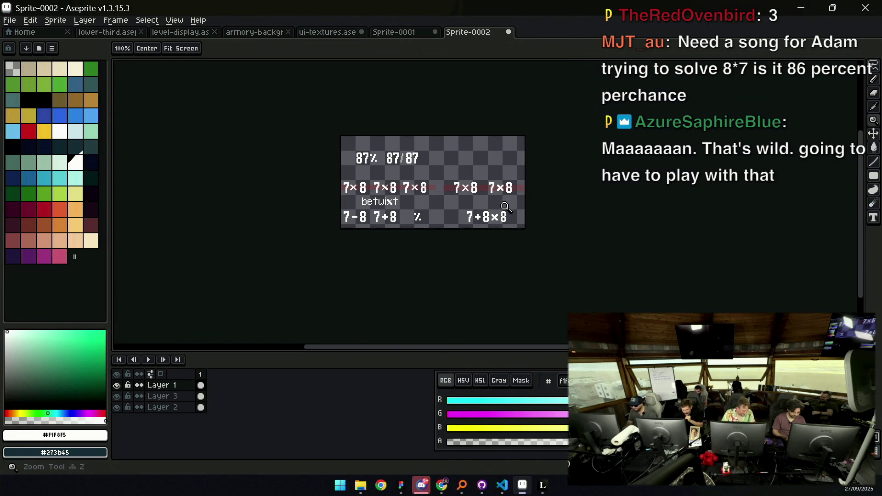
pyautogui.scroll(3, 513, 203)
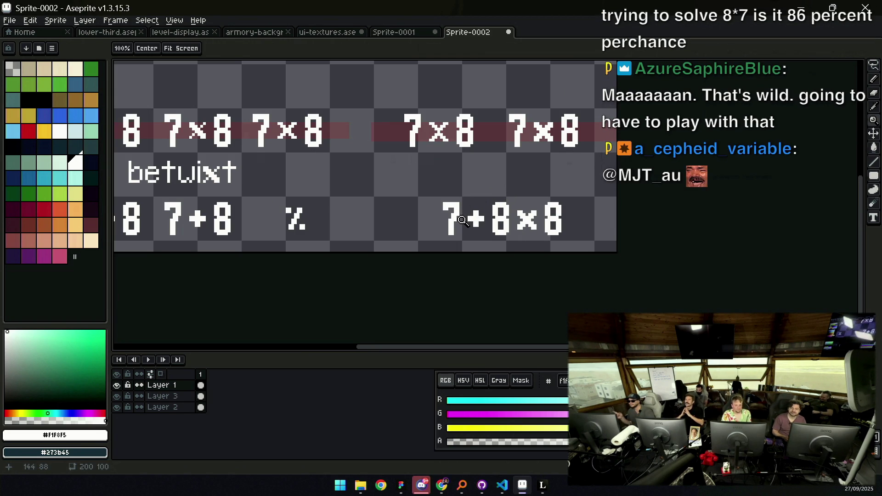
pyautogui.moveTo(463, 222); pyautogui.dragTo(524, 229)
pyautogui.scroll(-3, 500, 209)
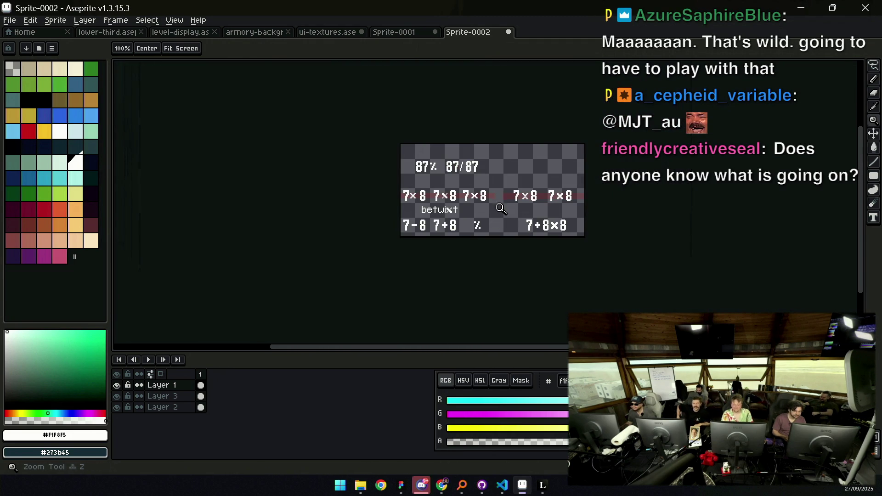
pyautogui.scroll(2, 539, 152)
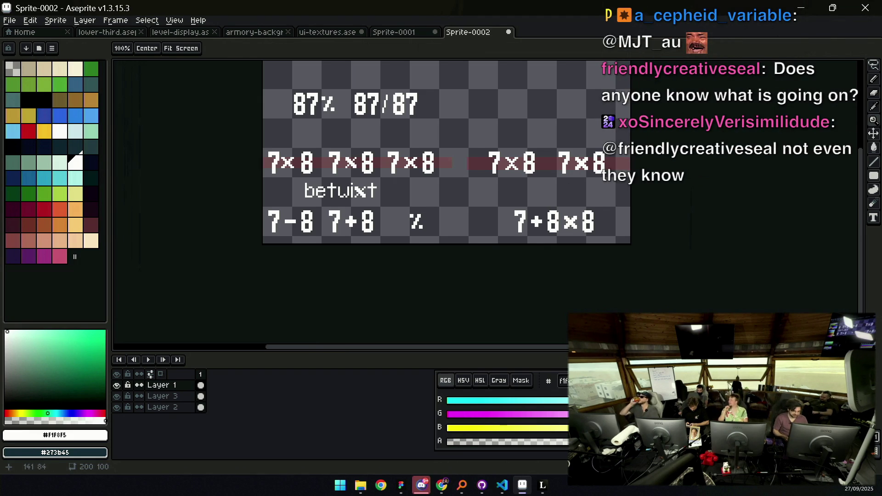
# Move 7+8×8 beside the %, then move the % after it to form 7+8×8%
pyautogui.moveTo(521, 215); pyautogui.dragTo(505, 215)
pyautogui.moveTo(480, 175)
pyautogui.mouseDown()
pyautogui.moveTo(608, 232)
pyautogui.moveTo(601, 207)
pyautogui.mouseUp()
pyautogui.moveTo(486, 204)
pyautogui.mouseDown()
pyautogui.moveTo(582, 239)
pyautogui.moveTo(490, 215)
pyautogui.mouseUp()
pyautogui.press('m')
pyautogui.click(388, 205)
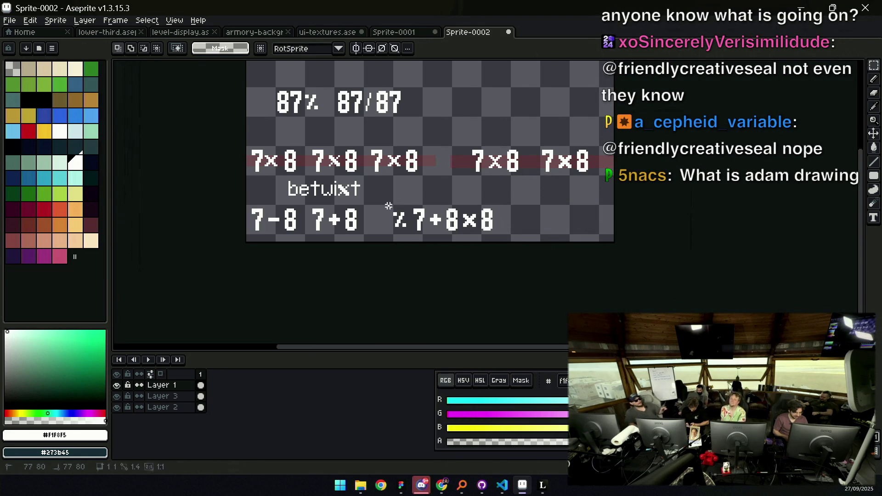
pyautogui.moveTo(386, 203)
pyautogui.mouseDown()
pyautogui.moveTo(413, 236)
pyautogui.moveTo(510, 233)
pyautogui.mouseUp()
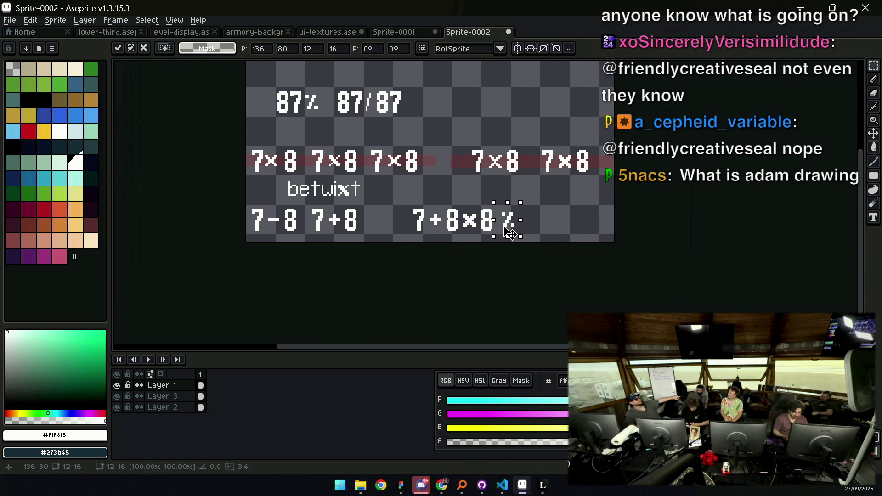
pyautogui.hotkey('ctrl', 'd')
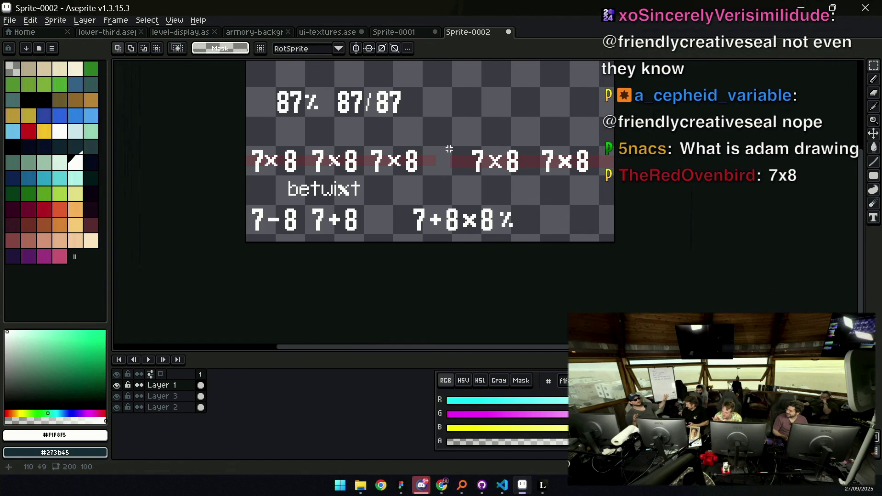
# Zoom in on the 7+8×8% string and reselect its +8×8% glyphs
pyautogui.moveTo(487, 168); pyautogui.dragTo(450, 160)
pyautogui.press('z')
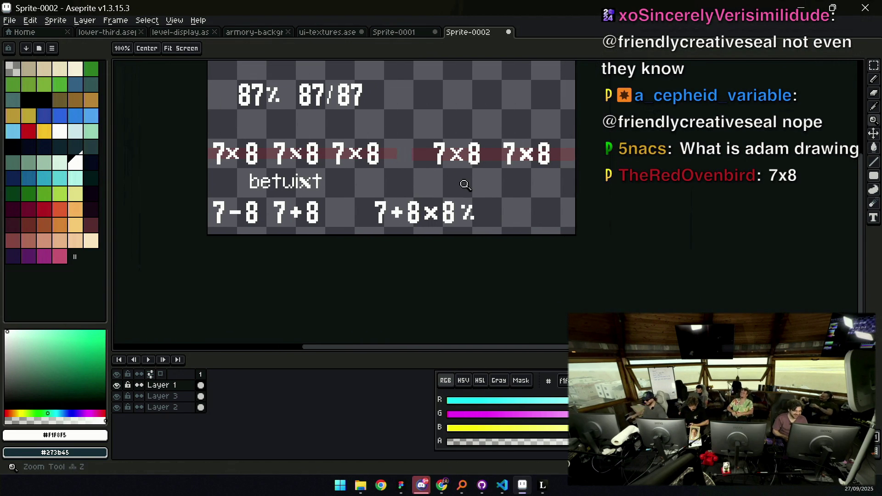
pyautogui.click(455, 183)
pyautogui.click(455, 184)
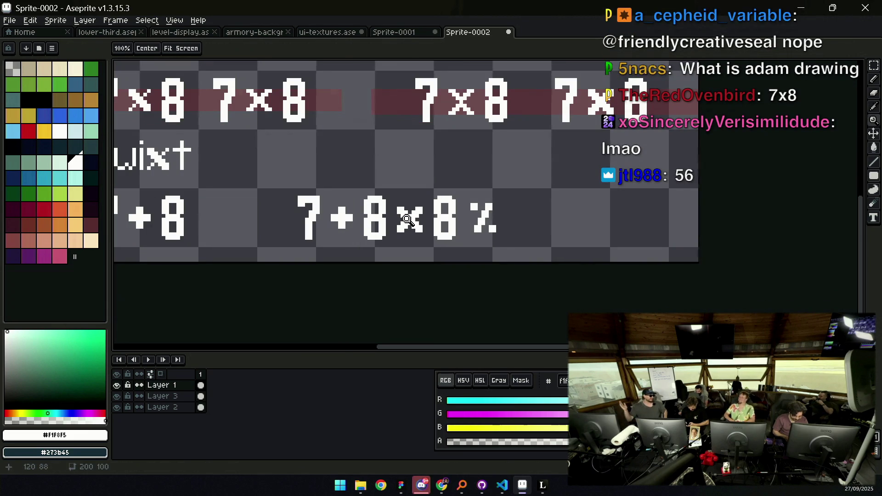
pyautogui.press('m')
pyautogui.moveTo(322, 238)
pyautogui.mouseDown()
pyautogui.moveTo(340, 212)
pyautogui.moveTo(499, 200)
pyautogui.mouseUp()
pyautogui.click(501, 194)
# Copy a 7 to sit right after the 7+8×8% string
pyautogui.moveTo(497, 232); pyautogui.dragTo(326, 201)
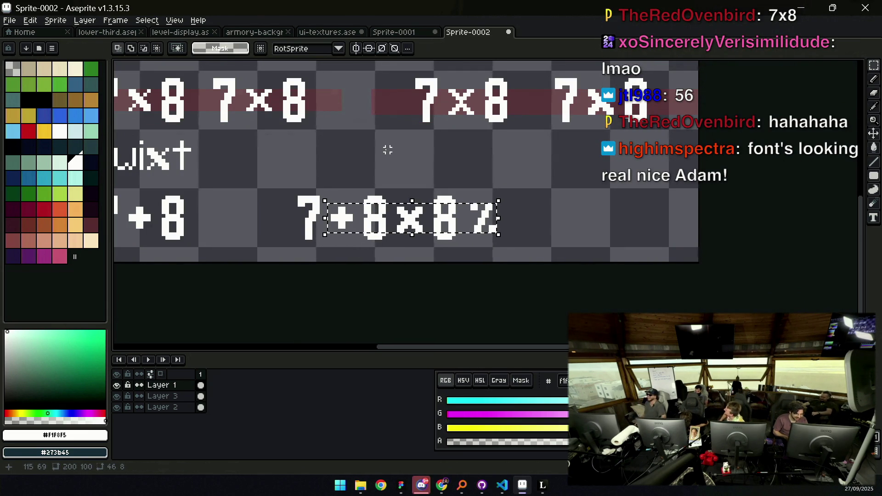
pyautogui.hotkey('ctrl', 'd')
pyautogui.press('z')
pyautogui.scroll(-5, 471, 177)
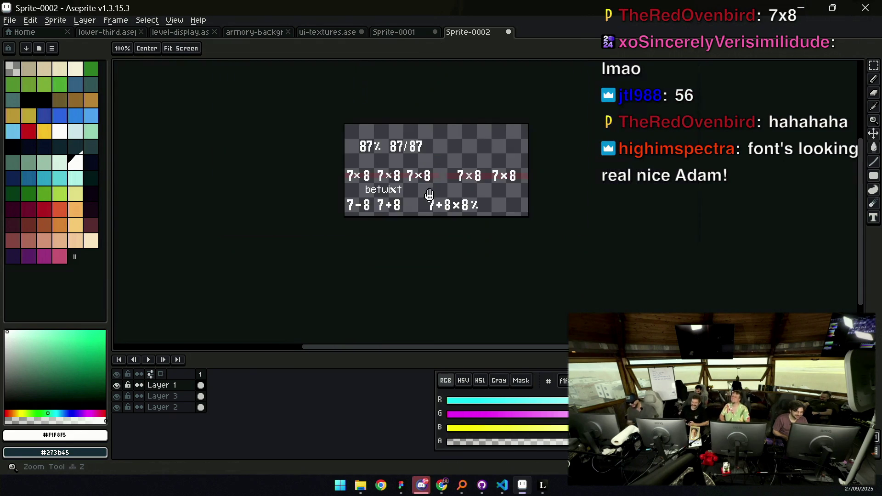
pyautogui.click(476, 197)
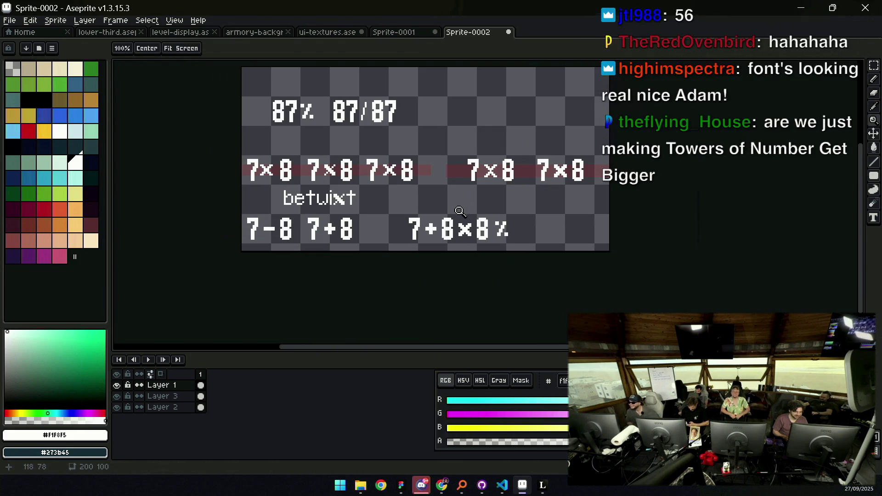
pyautogui.moveTo(300, 219)
pyautogui.mouseDown()
pyautogui.moveTo(327, 245)
pyautogui.moveTo(525, 236)
pyautogui.mouseUp()
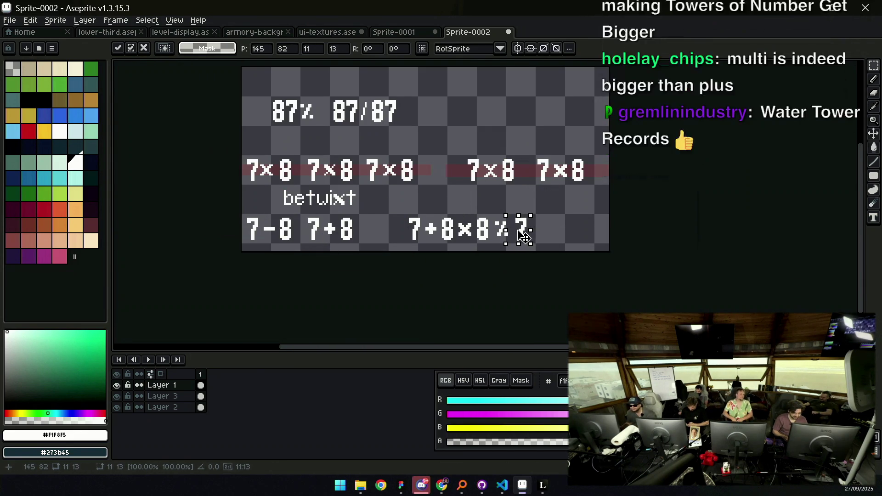
pyautogui.click(503, 201)
# Copy the slash from 87/87 after the new 7 and adjust its position
pyautogui.moveTo(366, 124)
pyautogui.mouseDown()
pyautogui.moveTo(367, 102)
pyautogui.moveTo(544, 240)
pyautogui.mouseUp()
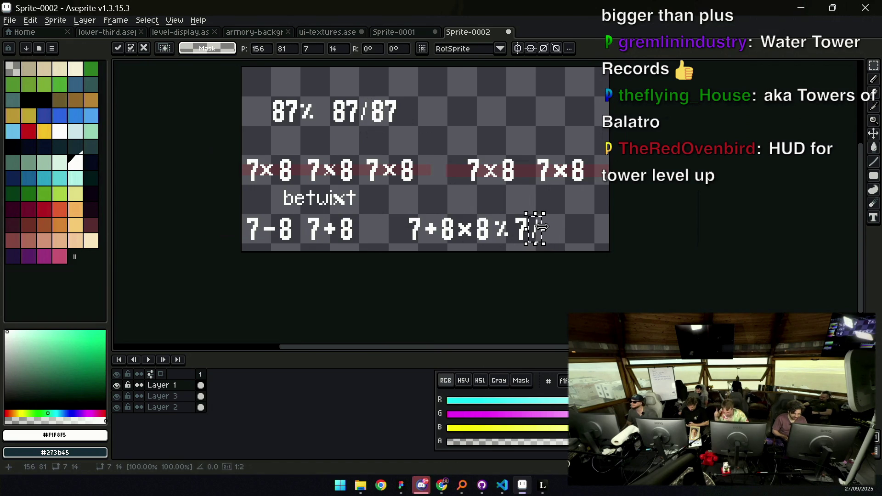
pyautogui.press('z')
pyautogui.click(545, 226)
pyautogui.click(547, 226)
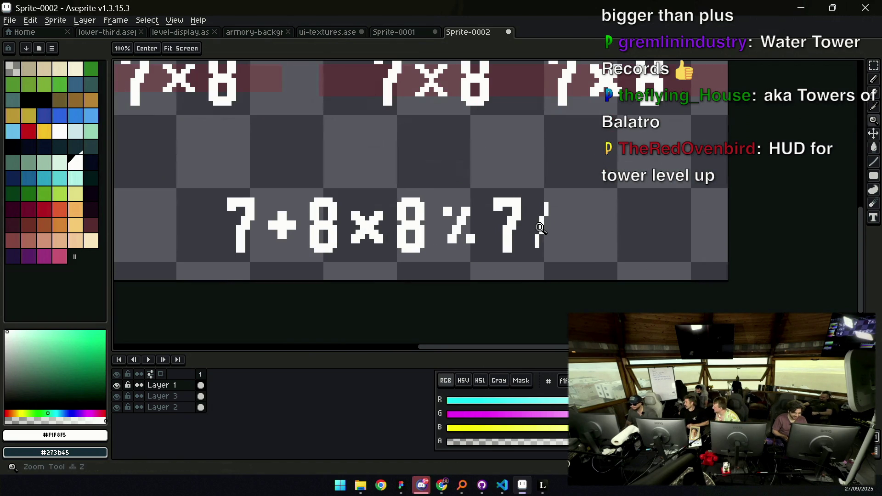
pyautogui.press('b')
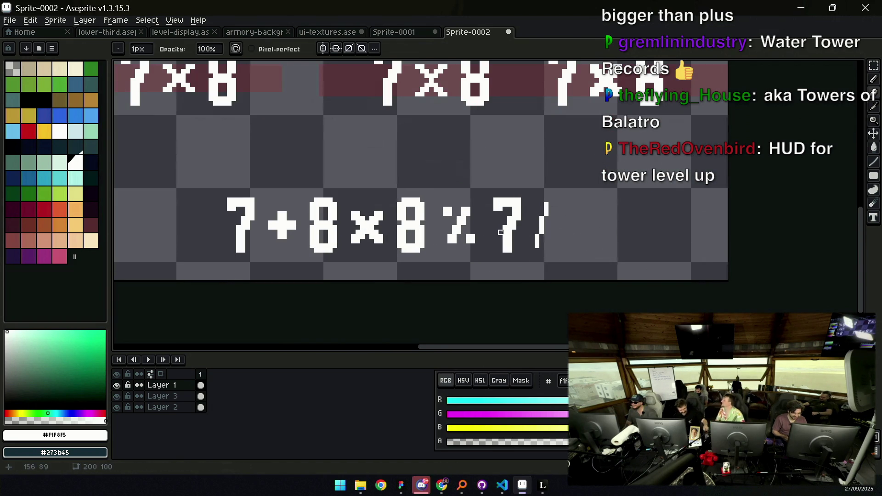
pyautogui.press('m')
pyautogui.moveTo(523, 218); pyautogui.dragTo(560, 251)
pyautogui.hotkey('ctrl', 'd')
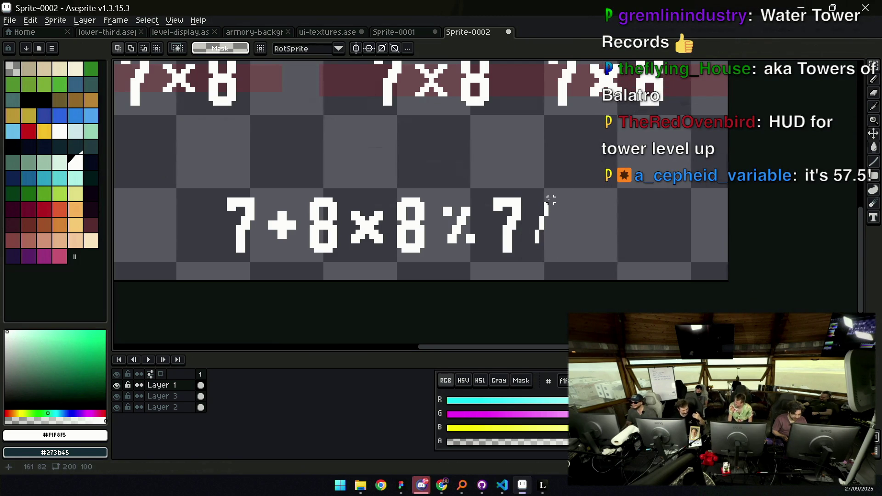
pyautogui.moveTo(436, 205); pyautogui.dragTo(583, 245)
pyautogui.hotkey('ctrl', 'd')
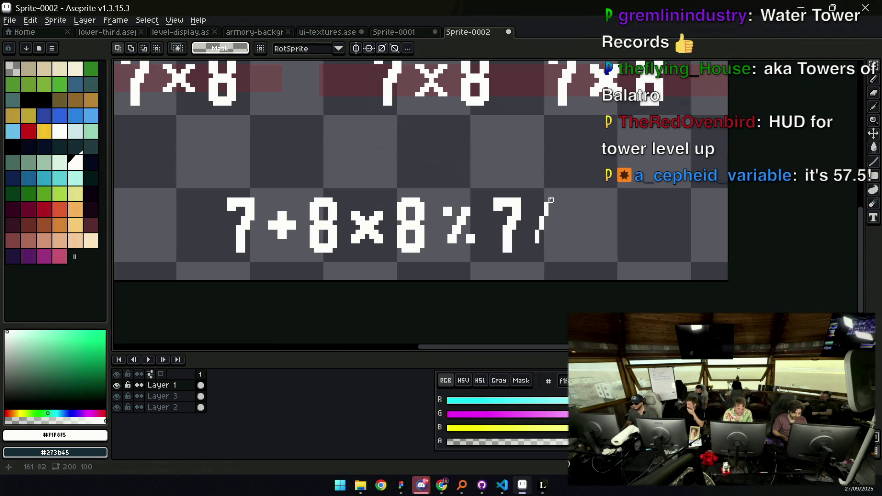
# Copy and paste another 7 to the right of the slash, completing 7/7
pyautogui.press('b')
pyautogui.press('z')
pyautogui.click(556, 208)
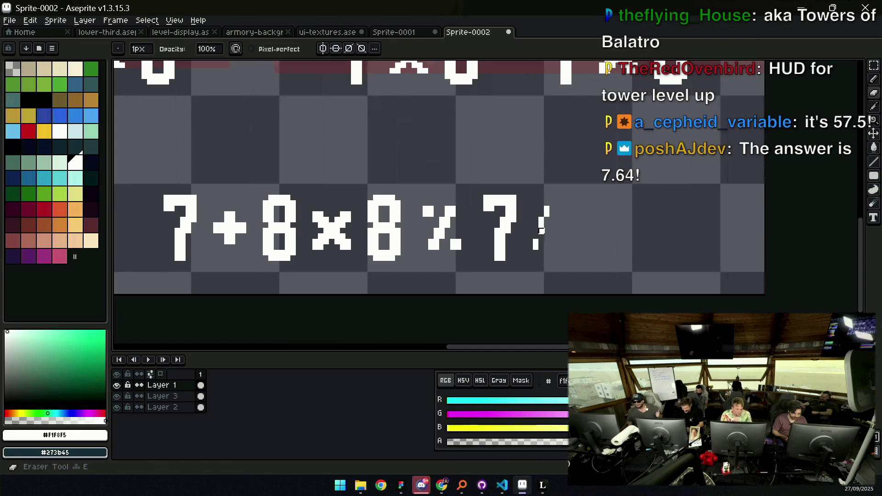
pyautogui.press('b')
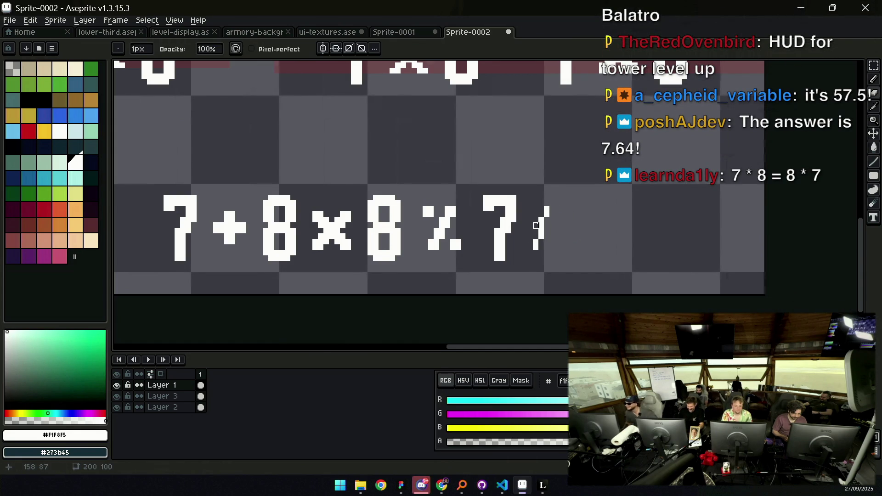
pyautogui.press('z')
pyautogui.scroll(-3, 536, 226)
pyautogui.scroll(3, 556, 197)
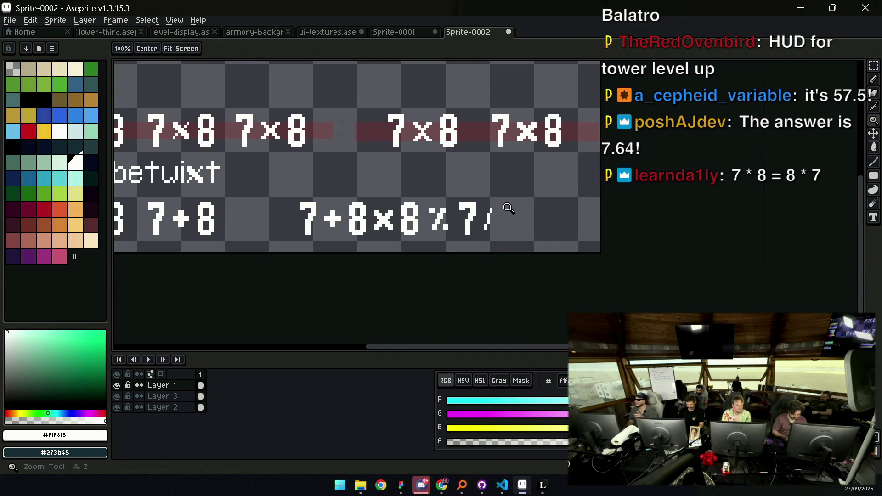
pyautogui.press('m')
pyautogui.moveTo(453, 191)
pyautogui.mouseDown()
pyautogui.moveTo(480, 249)
pyautogui.moveTo(510, 234)
pyautogui.mouseUp()
pyautogui.hotkey('ctrl', 'c')
pyautogui.hotkey('ctrl', 'v')
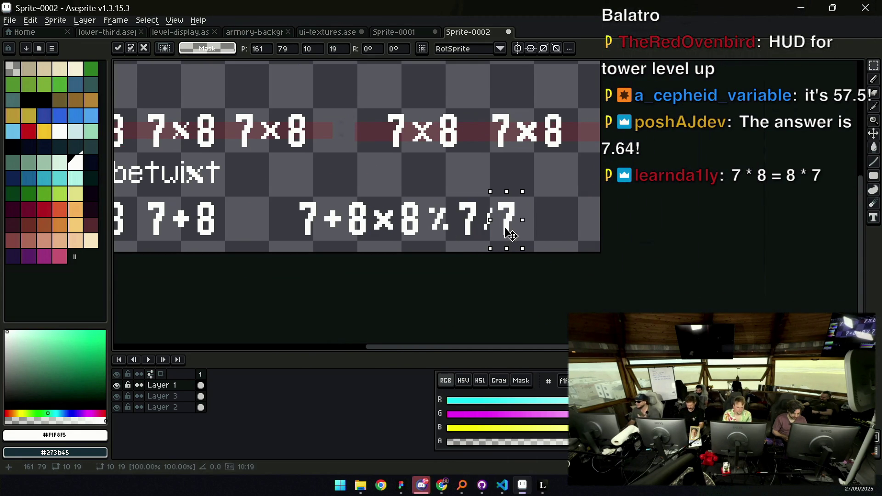
pyautogui.press('z')
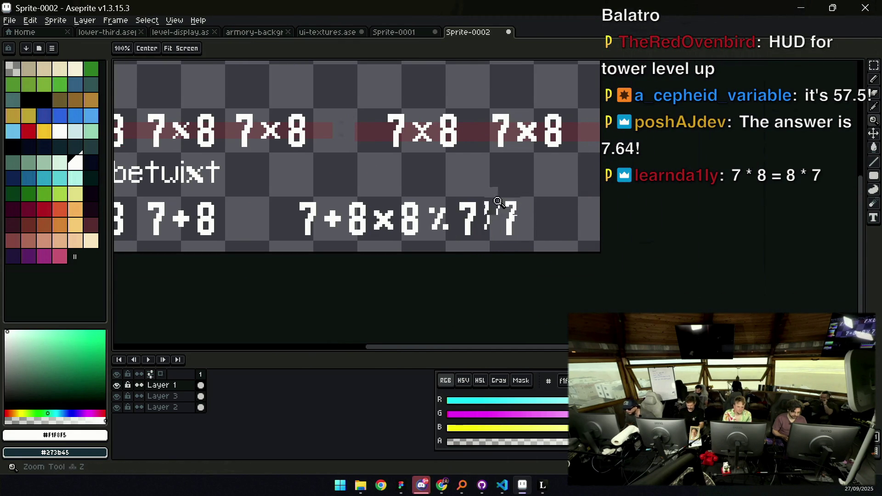
pyautogui.scroll(-3, 498, 202)
pyautogui.scroll(4, 510, 211)
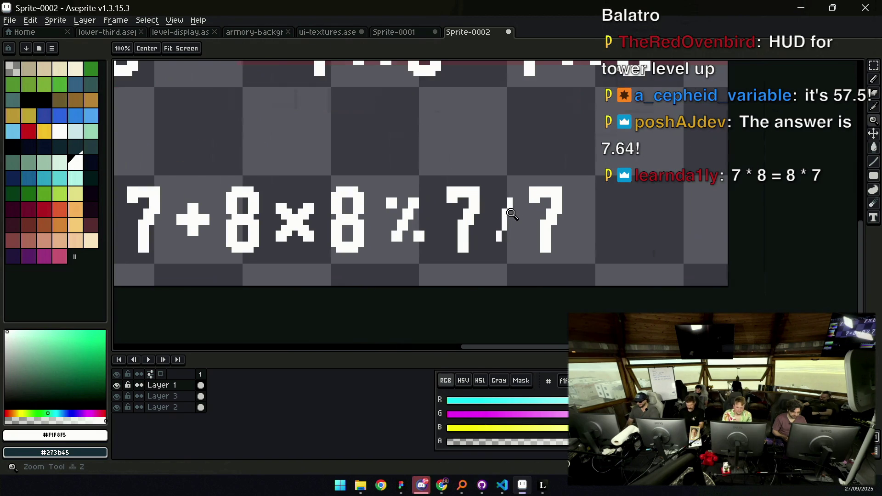
# Zoom out to view the whole sprite with the 7+8×8%7/7 string
pyautogui.press('b')
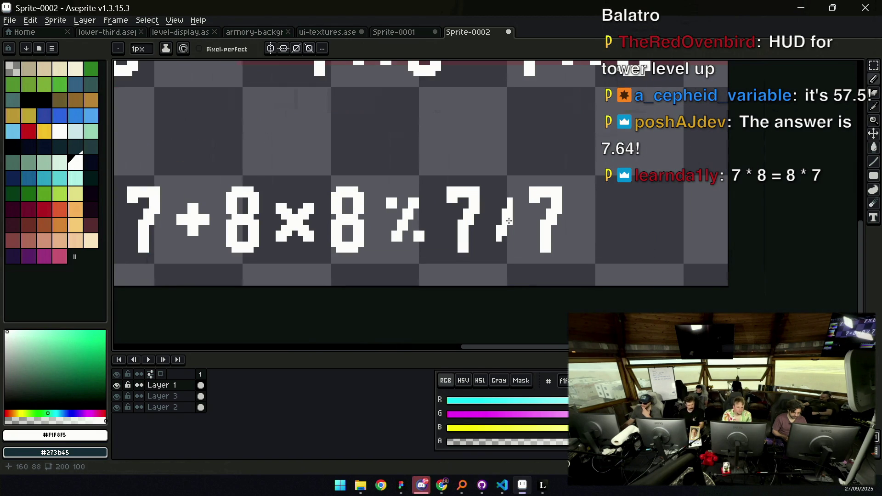
pyautogui.press('z')
pyautogui.press('b')
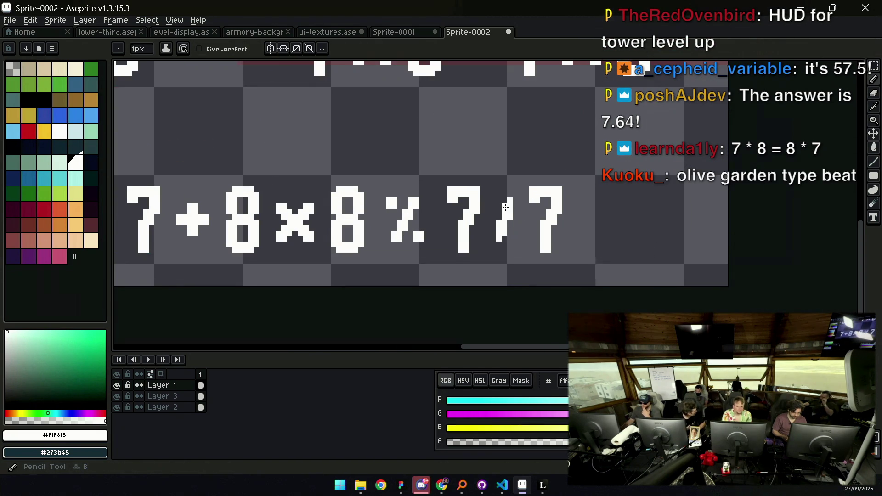
pyautogui.press('z')
pyautogui.scroll(-5, 506, 208)
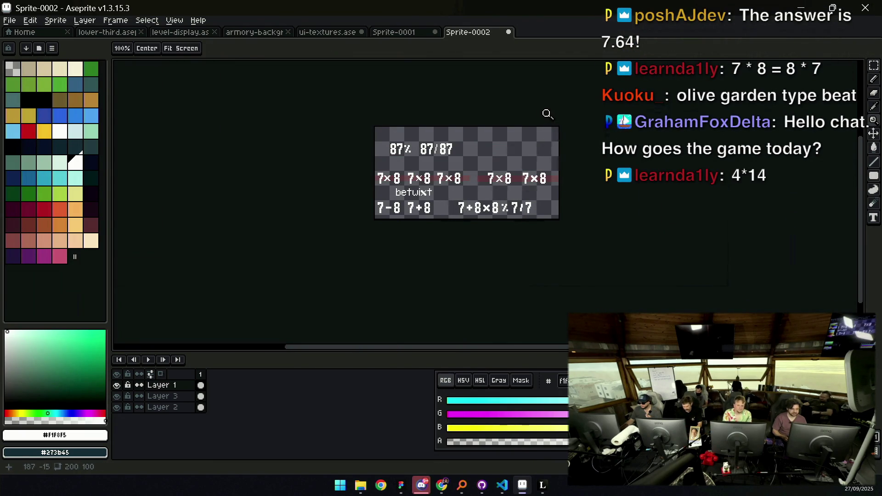
# Lasso-select the 7/7 glyphs and place a copy in the top row beside 87/87
pyautogui.scroll(2, 537, 191)
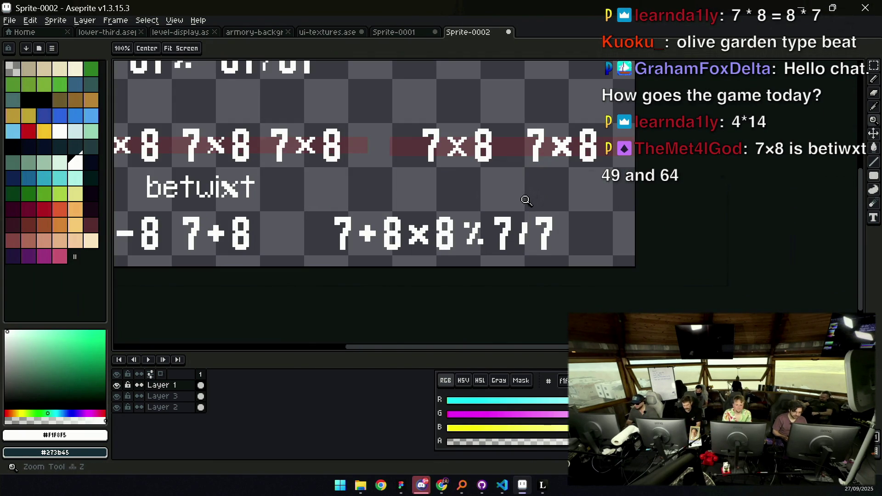
pyautogui.scroll(1, 526, 230)
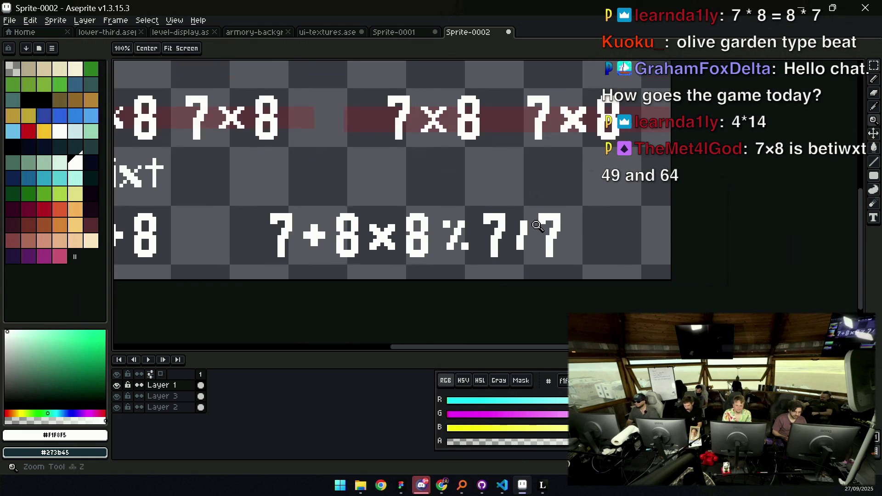
pyautogui.scroll(1, 530, 209)
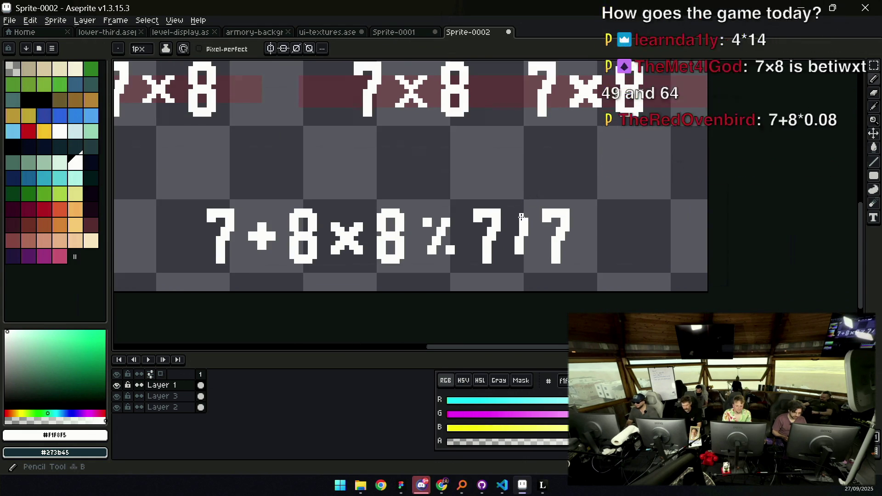
pyautogui.scroll(-4, 478, 223)
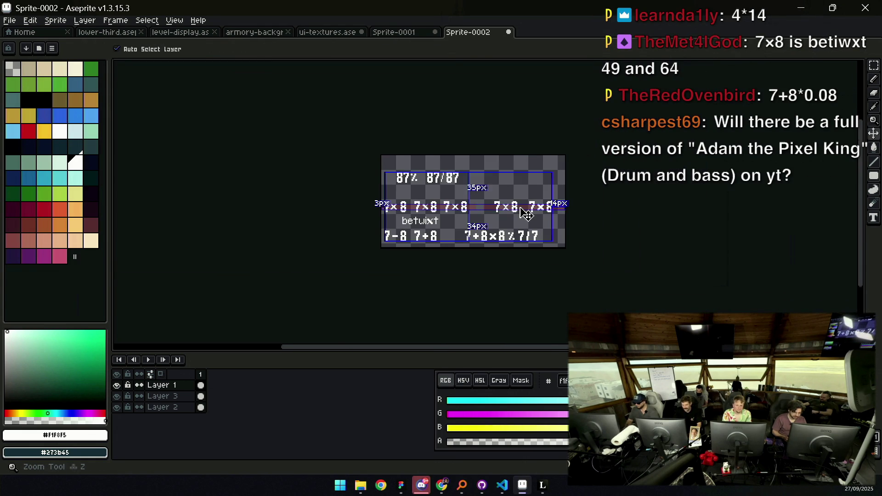
pyautogui.scroll(4, 533, 232)
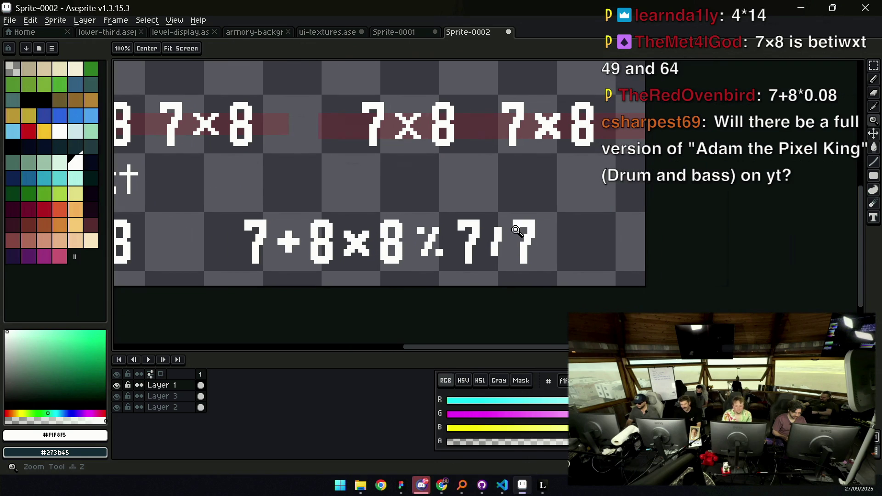
pyautogui.press('q')
pyautogui.moveTo(474, 202)
pyautogui.mouseDown()
pyautogui.moveTo(510, 278)
pyautogui.moveTo(547, 203)
pyautogui.moveTo(520, 211)
pyautogui.moveTo(507, 64)
pyautogui.moveTo(500, 262)
pyautogui.mouseUp()
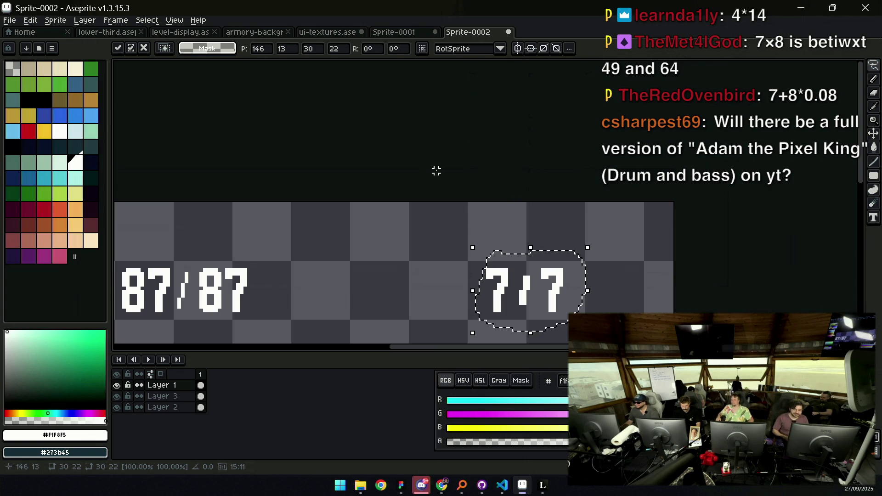
pyautogui.moveTo(497, 242)
pyautogui.mouseDown()
pyautogui.moveTo(481, 217)
pyautogui.moveTo(469, 234)
pyautogui.mouseUp()
pyautogui.hotkey('ctrl', 'd')
# Shift the right 7 of the top 7/7 further right and move the slash's top rightward
pyautogui.press('h')
pyautogui.press('m')
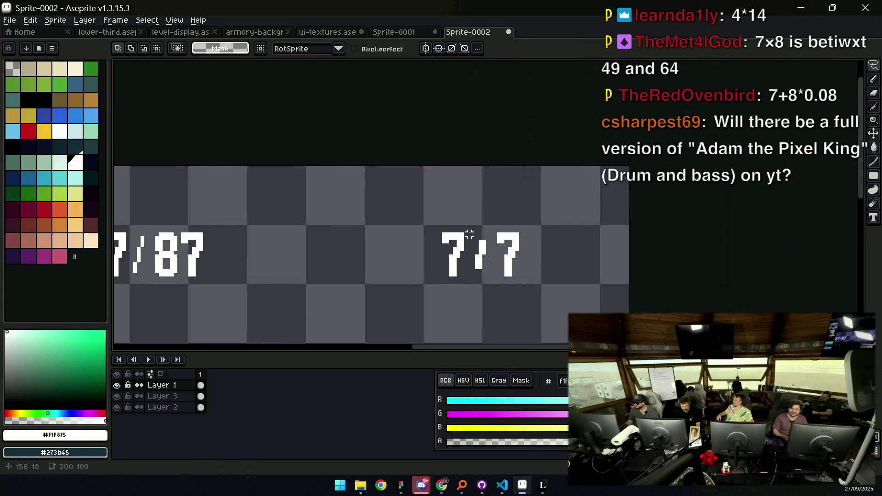
pyautogui.scroll(1, 473, 230)
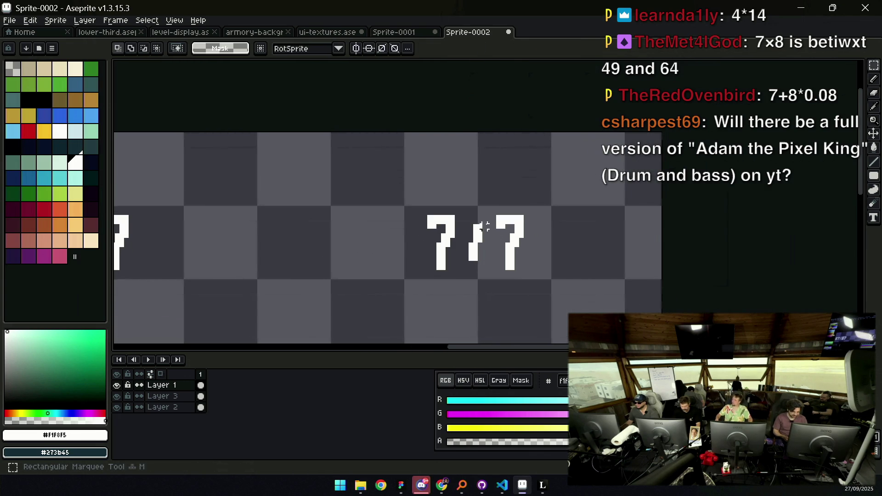
pyautogui.moveTo(498, 212); pyautogui.dragTo(546, 291)
pyautogui.moveTo(508, 256); pyautogui.dragTo(522, 256)
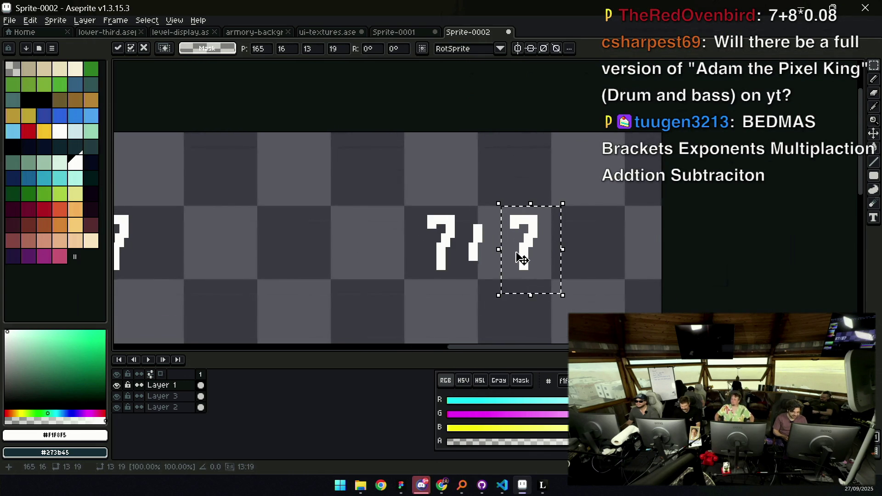
pyautogui.hotkey('ctrl', 'd')
pyautogui.moveTo(466, 248); pyautogui.dragTo(487, 221)
pyautogui.press('z')
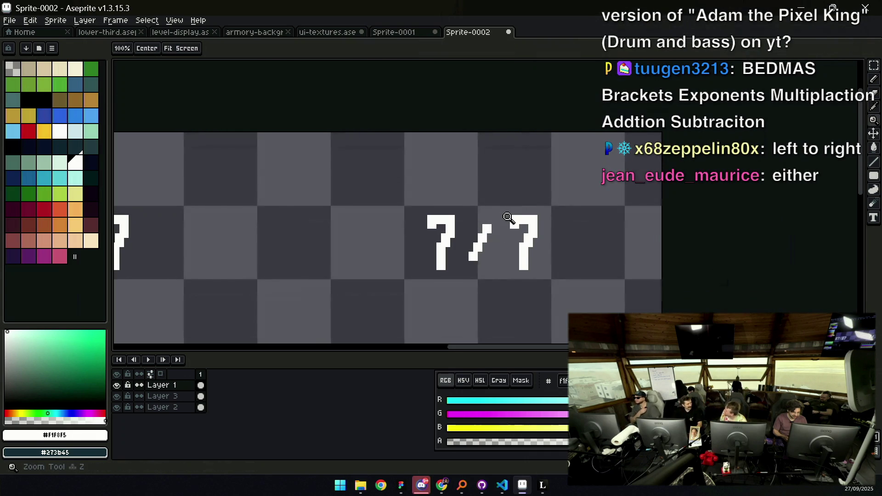
pyautogui.scroll(-4, 508, 203)
pyautogui.click(508, 244)
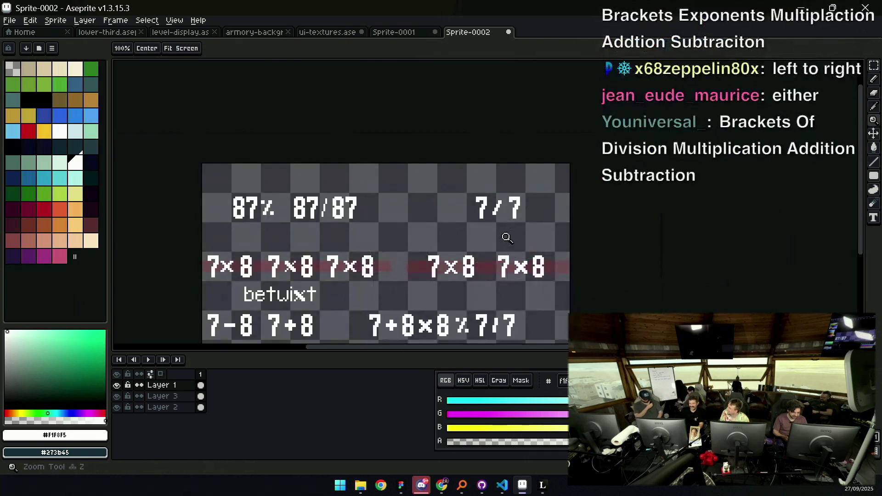
pyautogui.press('m')
pyautogui.moveTo(469, 246)
pyautogui.mouseDown()
pyautogui.moveTo(494, 278)
pyautogui.moveTo(500, 219)
pyautogui.moveTo(462, 327)
pyautogui.mouseUp()
pyautogui.press('h')
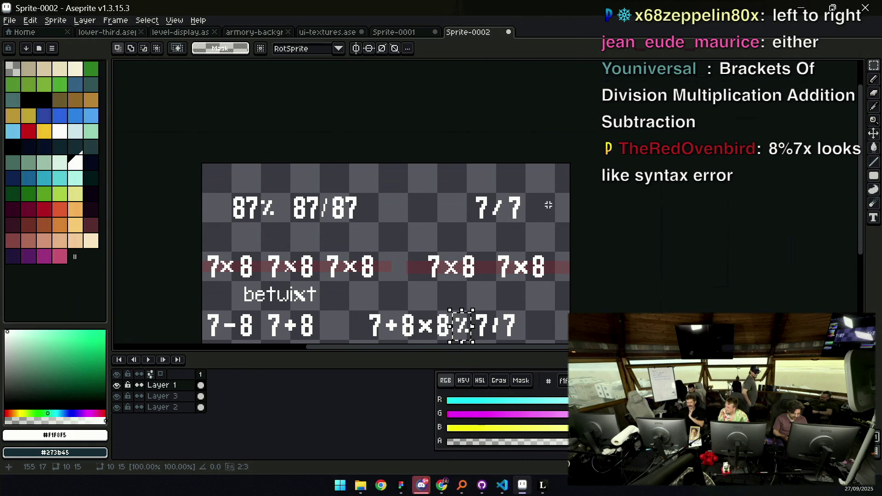
pyautogui.moveTo(505, 242); pyautogui.dragTo(503, 229)
pyautogui.scroll(1, 488, 184)
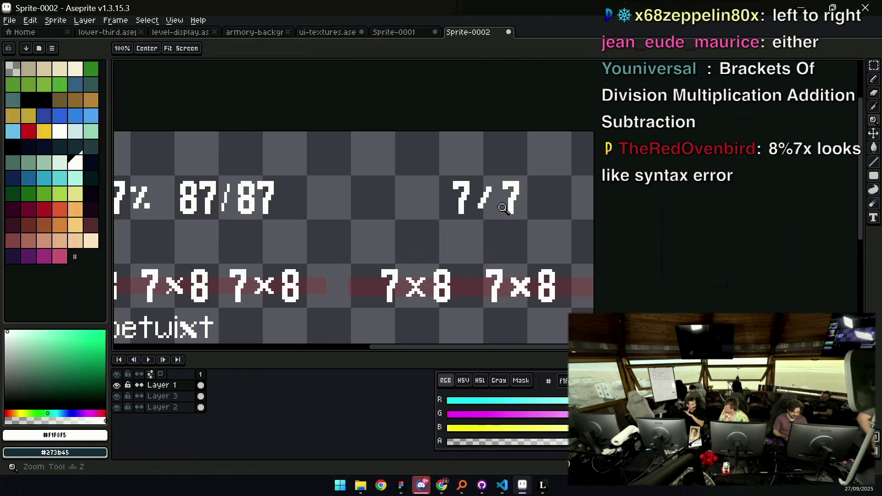
pyautogui.scroll(-1, 488, 176)
pyautogui.hotkey('ctrl', 'd')
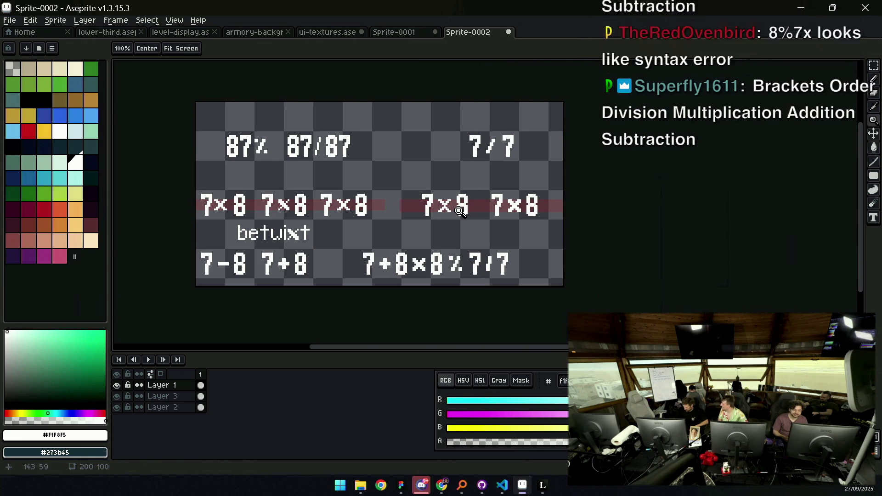
pyautogui.scroll(-2, 452, 216)
pyautogui.scroll(-1, 487, 189)
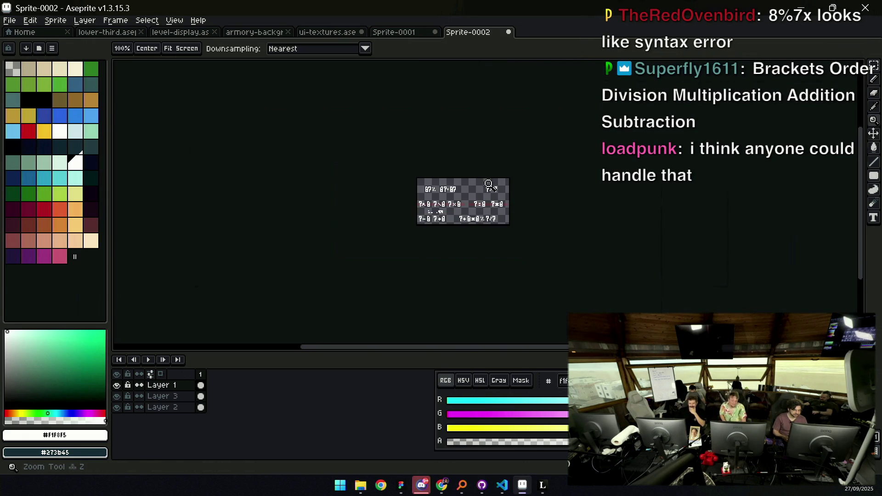
pyautogui.scroll(1, 513, 195)
pyautogui.scroll(1, 466, 229)
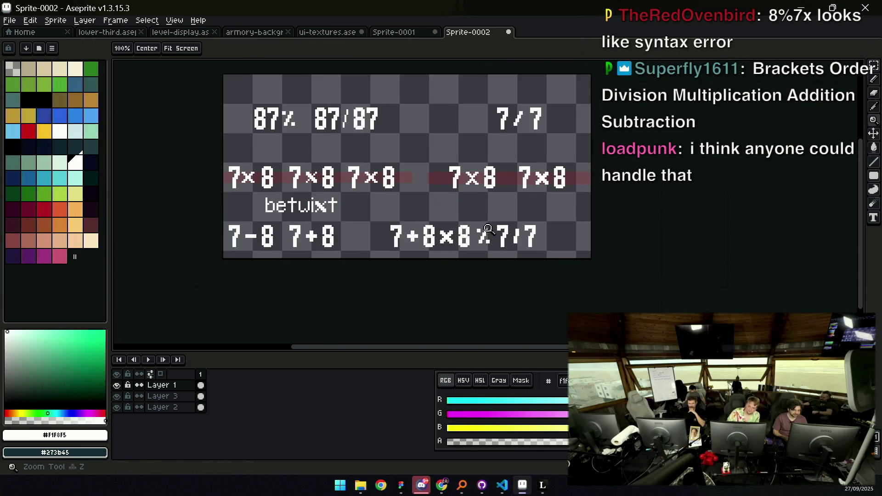
pyautogui.scroll(1, 479, 262)
pyautogui.press('b')
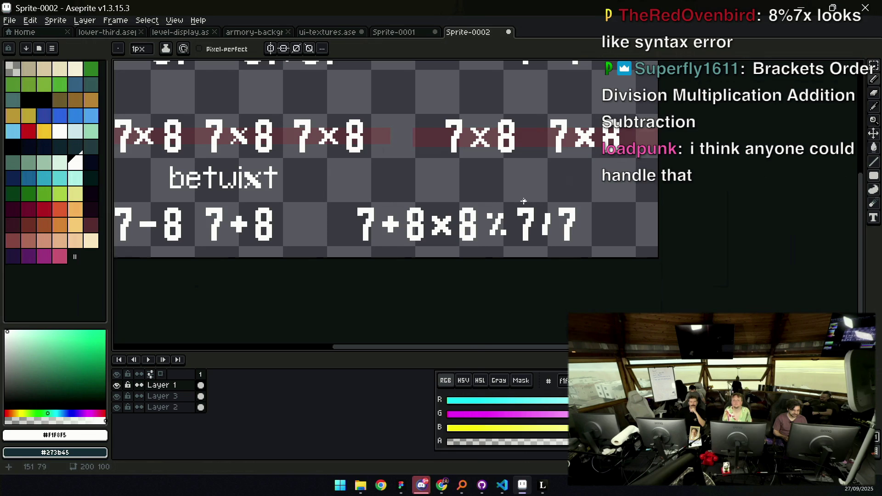
pyautogui.moveTo(513, 209); pyautogui.dragTo(513, 243)
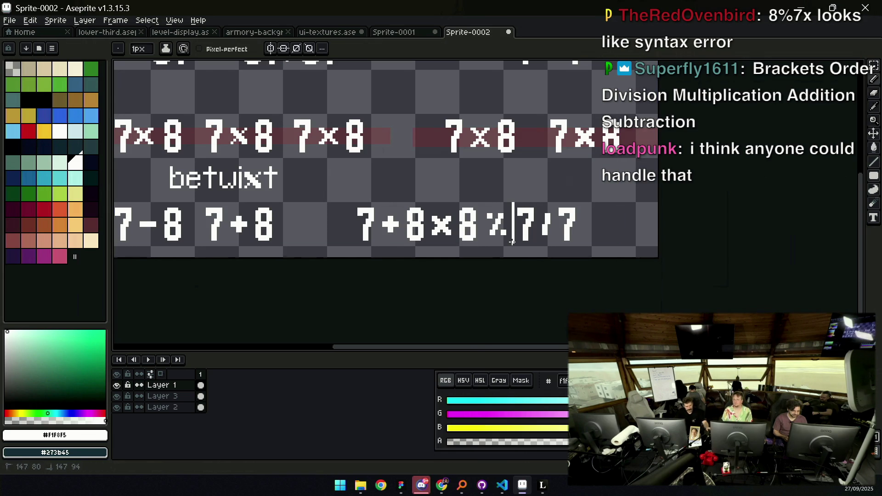
pyautogui.moveTo(574, 204)
pyautogui.mouseDown()
pyautogui.moveTo(580, 241)
pyautogui.moveTo(571, 241)
pyautogui.mouseUp()
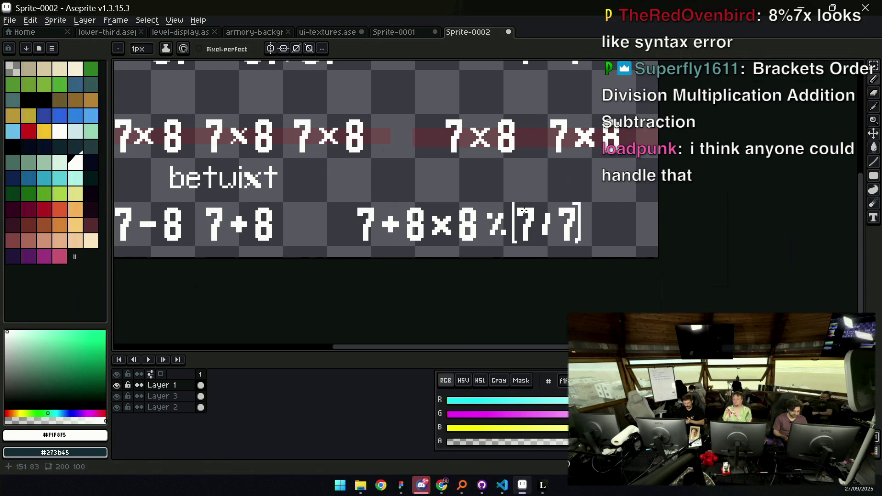
pyautogui.hotkey('ctrl', 'z')
pyautogui.hotkey('ctrl', 'z')
pyautogui.hotkey('ctrl', 'z')
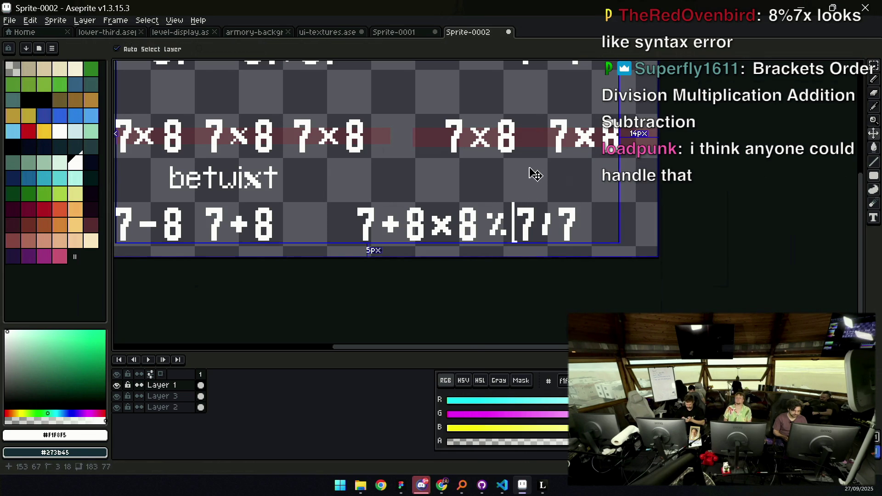
pyautogui.moveTo(502, 197); pyautogui.dragTo(488, 197)
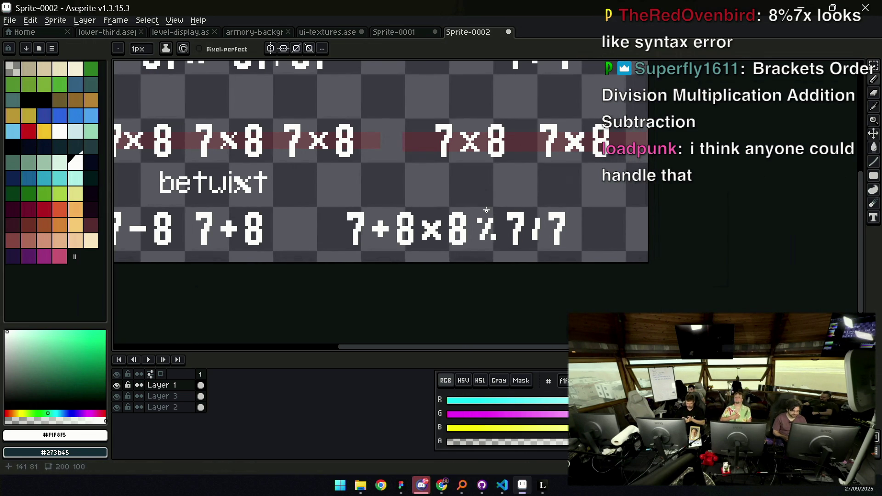
pyautogui.press('m')
pyautogui.moveTo(331, 263); pyautogui.dragTo(581, 188)
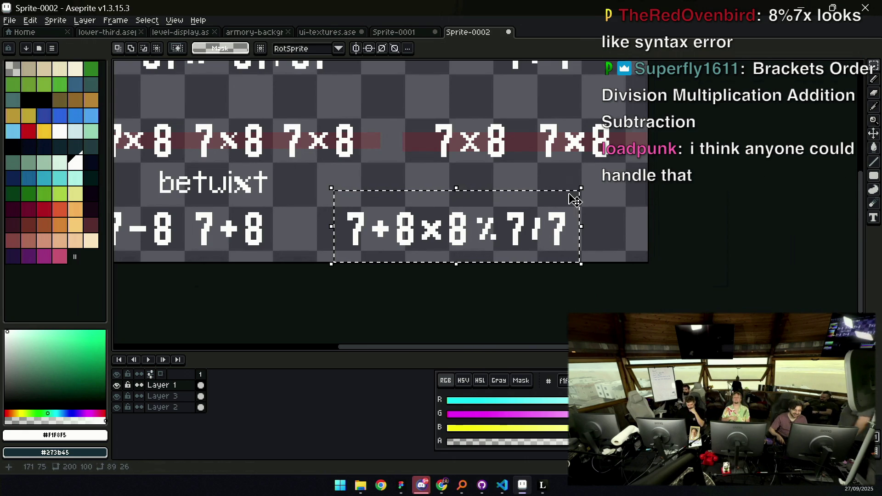
pyautogui.press('e')
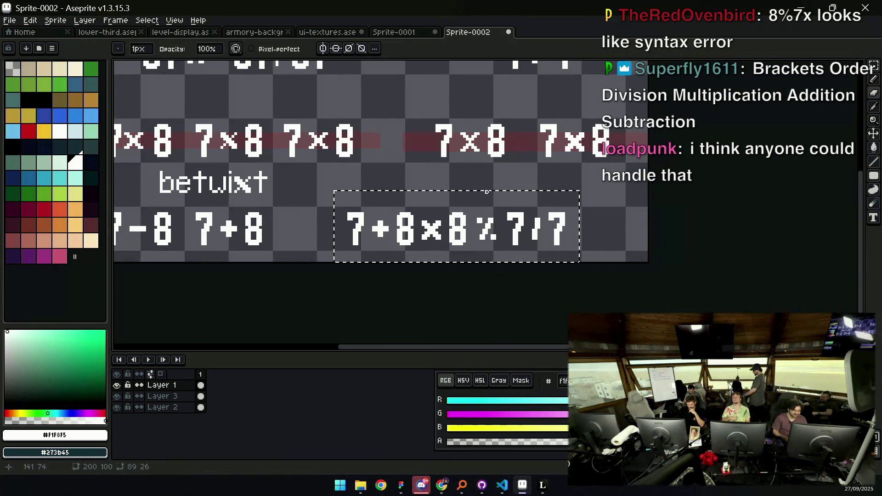